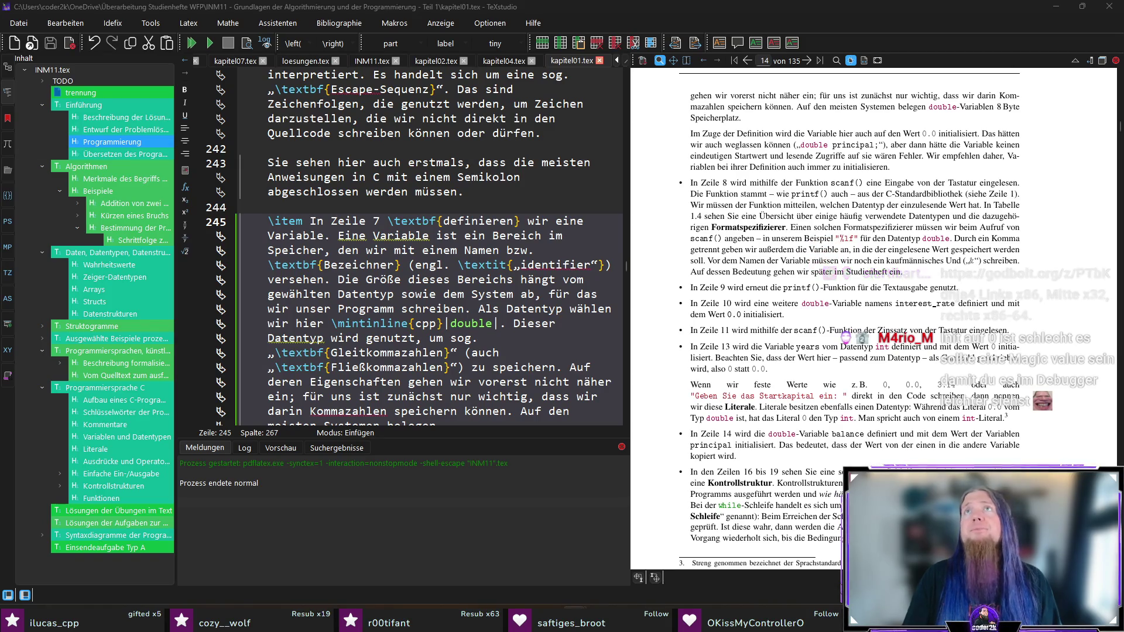
Switch from TeXstudio to the browser showing the Compiler Explorer three-compiler comparison.
{"action": "key", "text": "alt+Tab"}
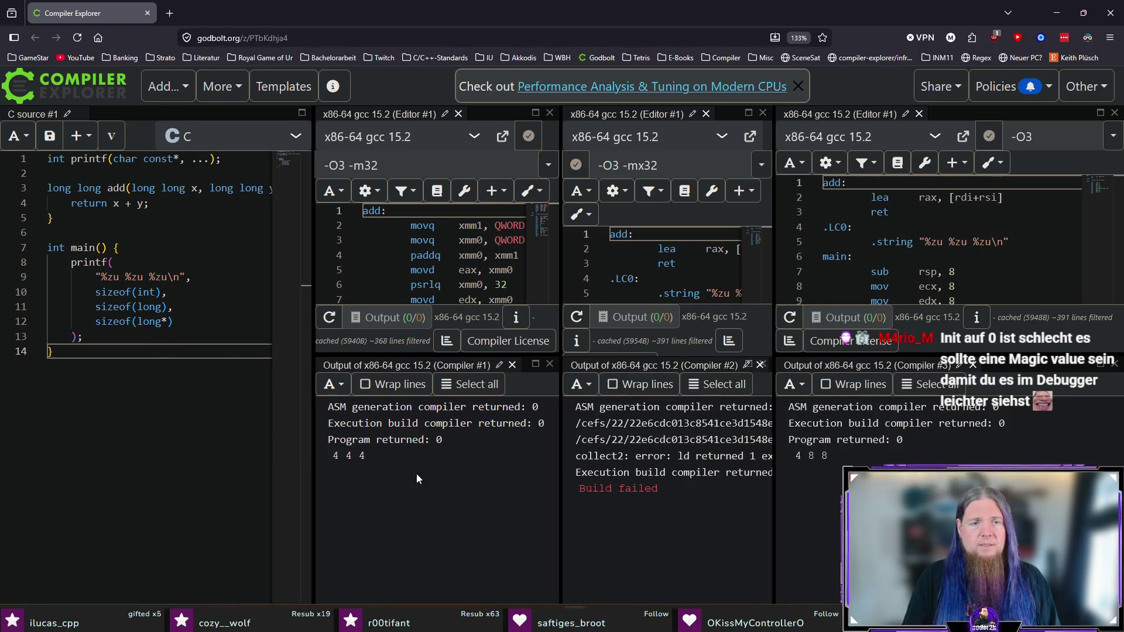
{"action": "scroll", "coordinate": [690, 506], "scroll_direction": "right", "scroll_amount": 3}
{"action": "scroll", "coordinate": [690, 507], "scroll_direction": "left", "scroll_amount": 3}
{"action": "scroll", "coordinate": [686, 506], "scroll_direction": "right", "scroll_amount": 5}
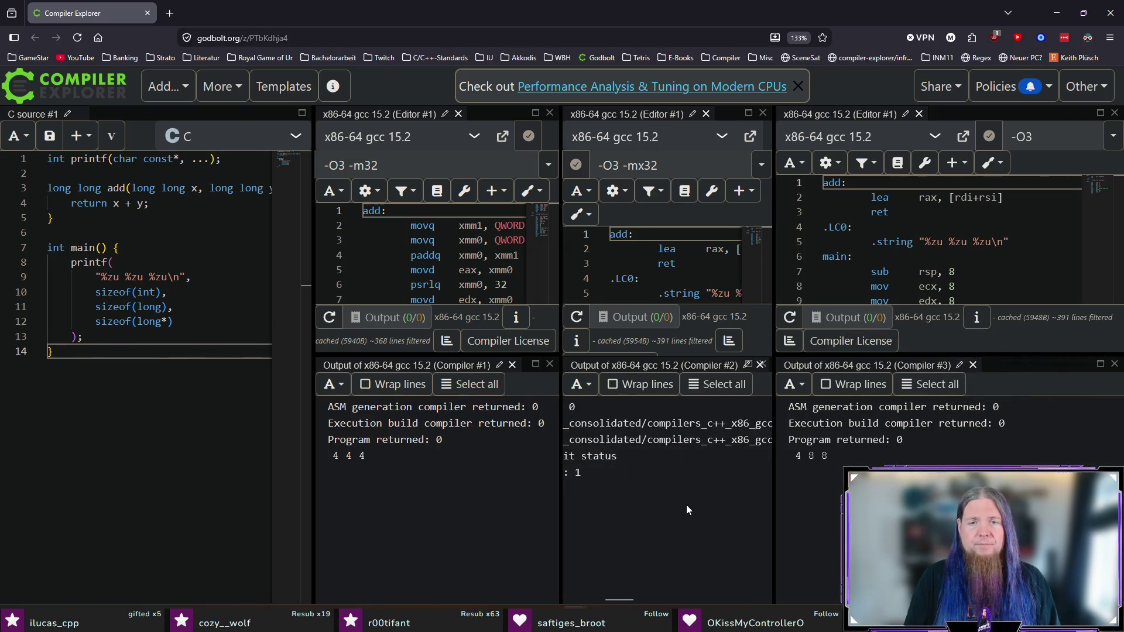
{"action": "scroll", "coordinate": [686, 505], "scroll_direction": "right", "scroll_amount": 5}
{"action": "scroll", "coordinate": [686, 504], "scroll_direction": "left", "scroll_amount": 8}
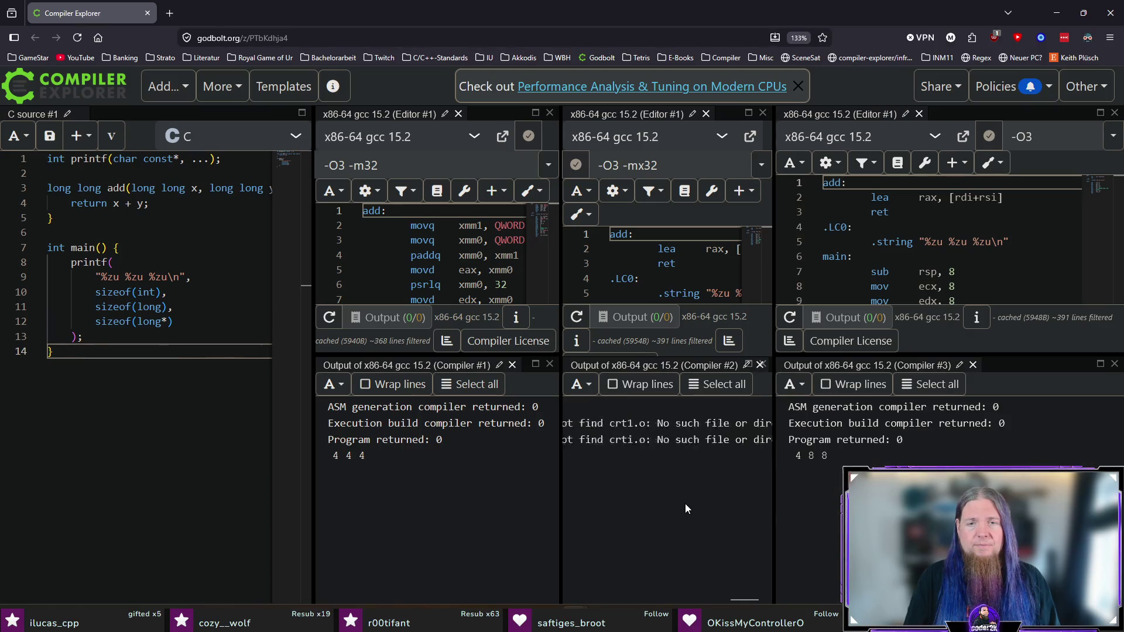
{"action": "scroll", "coordinate": [673, 495], "scroll_direction": "left", "scroll_amount": 5}
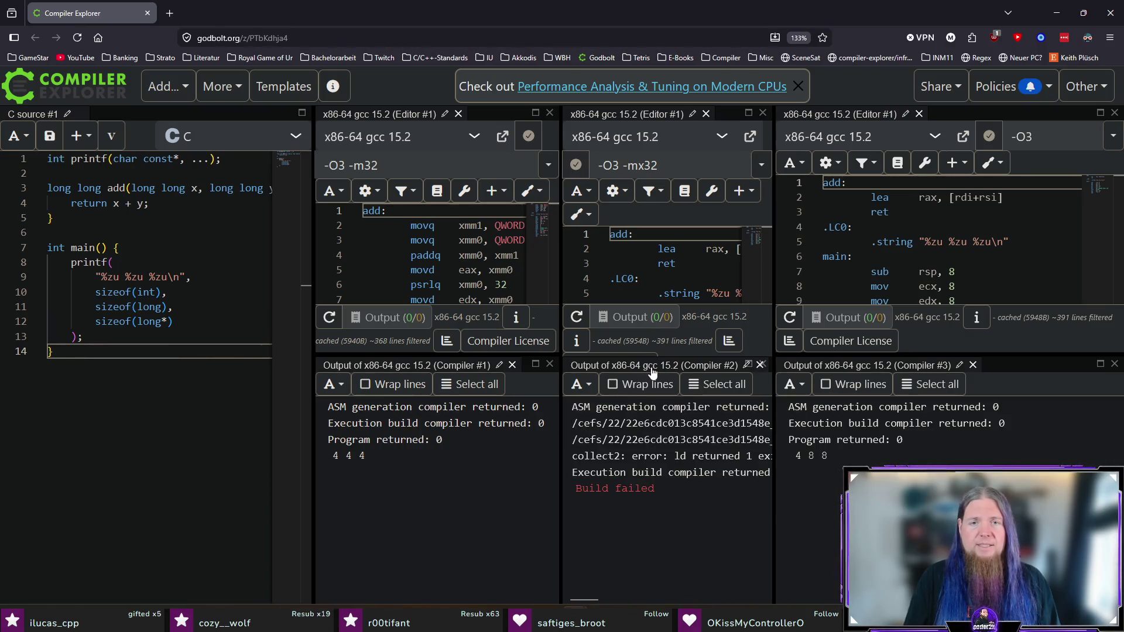
{"action": "left_click_drag", "start_coordinate": [650, 358], "coordinate": [651, 423]}
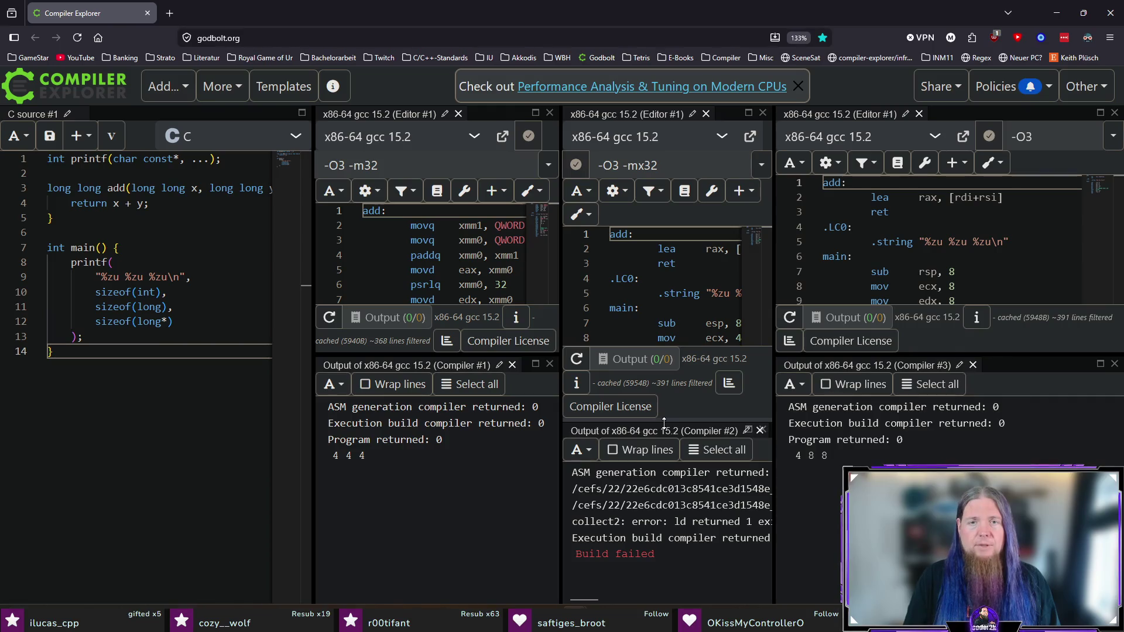
Drag the splitters so the first two compiler panes show more assembly lines.
{"action": "left_click_drag", "start_coordinate": [463, 360], "coordinate": [464, 423]}
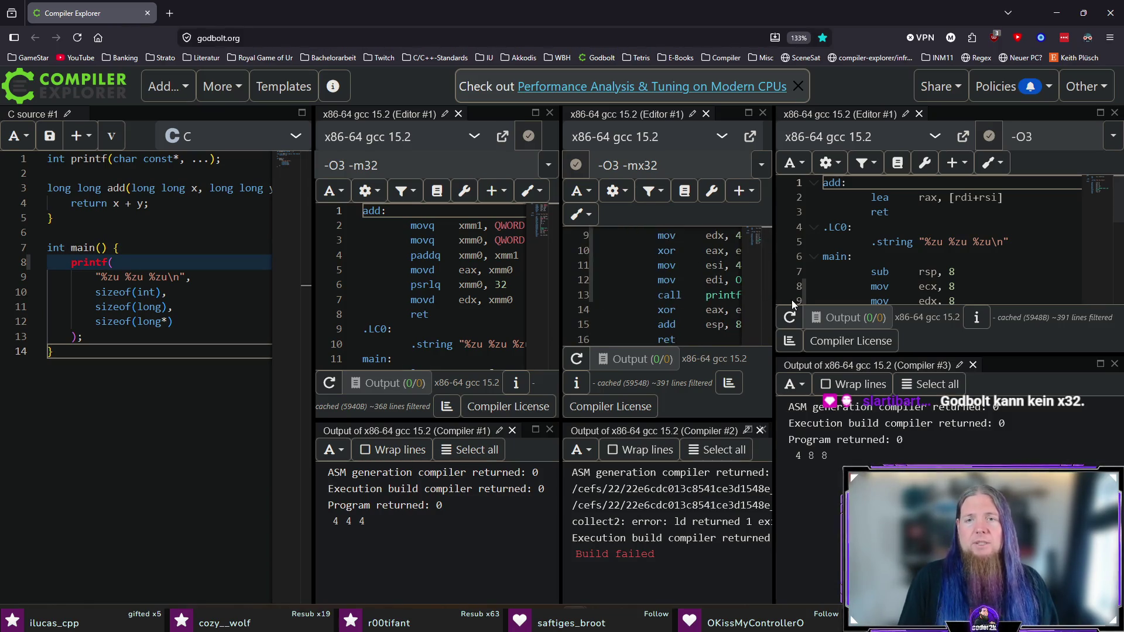
{"action": "left_click_drag", "start_coordinate": [771, 289], "coordinate": [854, 289]}
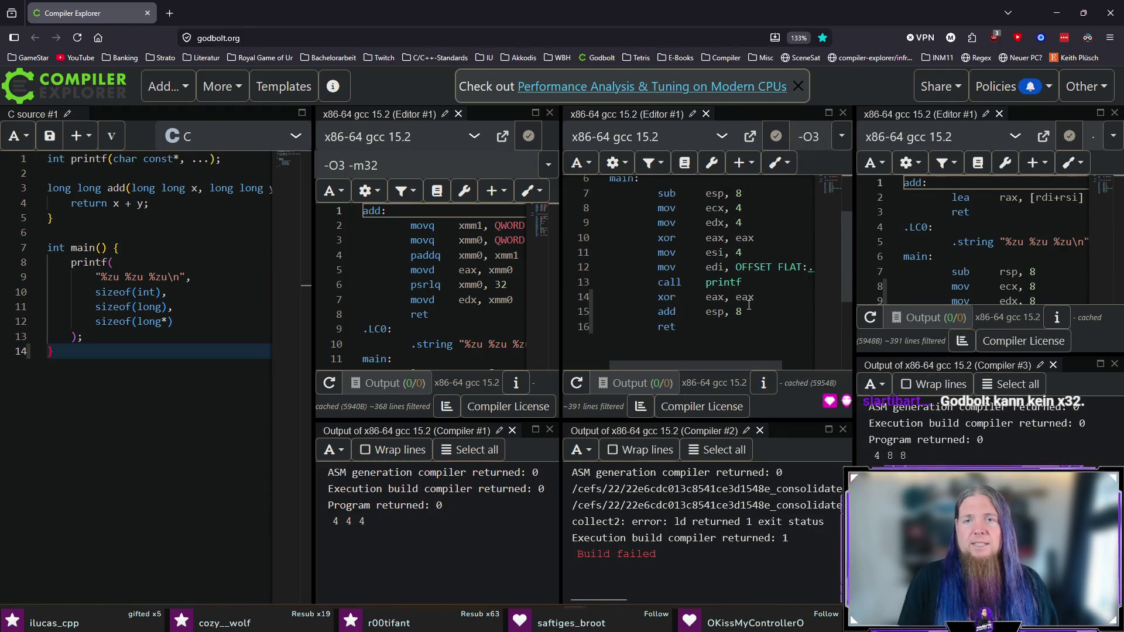
Scroll through both assembly panes to read main's complete 32-bit assembly.
{"action": "scroll", "coordinate": [748, 305], "scroll_direction": "up", "scroll_amount": 1}
{"action": "scroll", "coordinate": [749, 305], "scroll_direction": "up", "scroll_amount": 1}
{"action": "scroll", "coordinate": [451, 256], "scroll_direction": "down", "scroll_amount": 4}
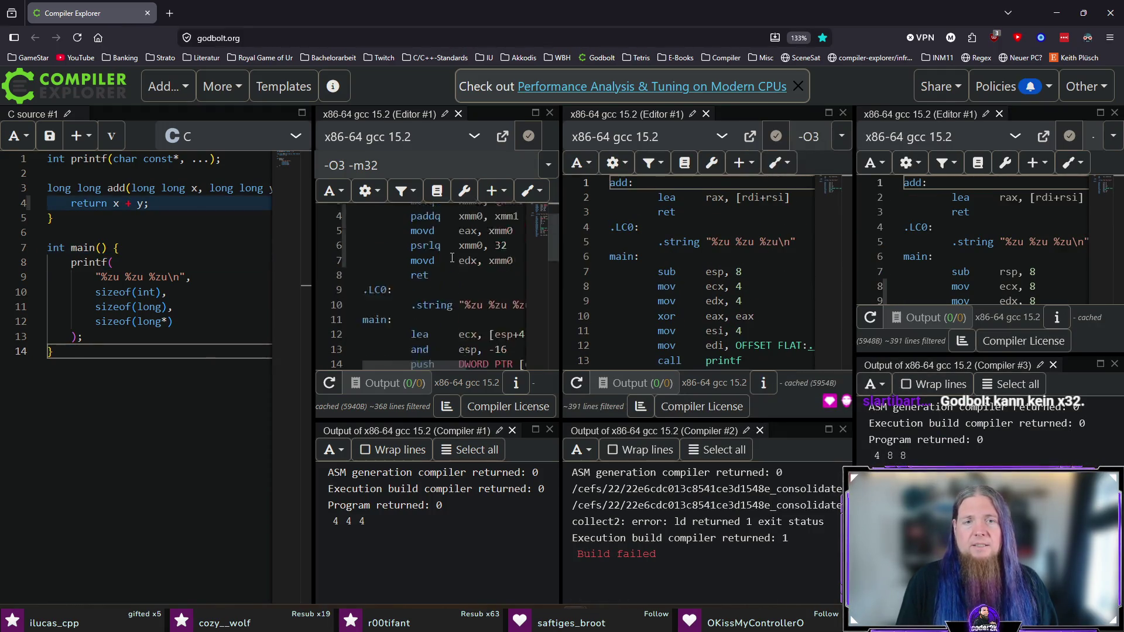
{"action": "scroll", "coordinate": [452, 256], "scroll_direction": "up", "scroll_amount": 1}
{"action": "scroll", "coordinate": [454, 257], "scroll_direction": "down", "scroll_amount": 3}
{"action": "scroll", "coordinate": [455, 258], "scroll_direction": "up", "scroll_amount": 3}
{"action": "scroll", "coordinate": [459, 263], "scroll_direction": "right", "scroll_amount": 3}
{"action": "scroll", "coordinate": [460, 262], "scroll_direction": "left", "scroll_amount": 3}
{"action": "scroll", "coordinate": [459, 264], "scroll_direction": "down", "scroll_amount": 3}
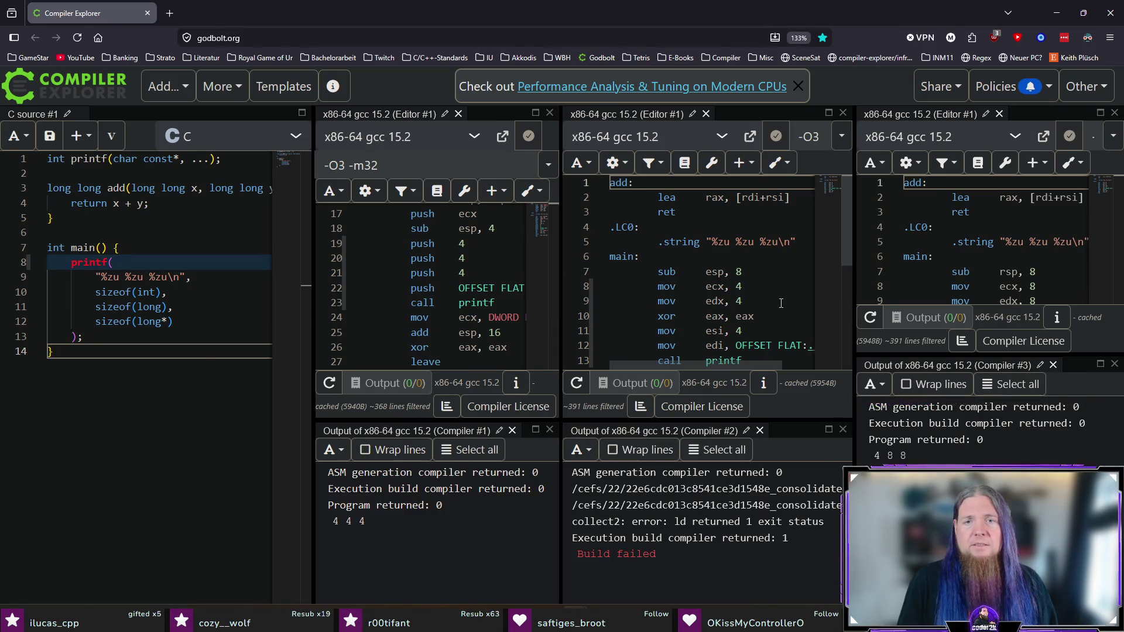
{"action": "scroll", "coordinate": [747, 269], "scroll_direction": "down", "scroll_amount": 1}
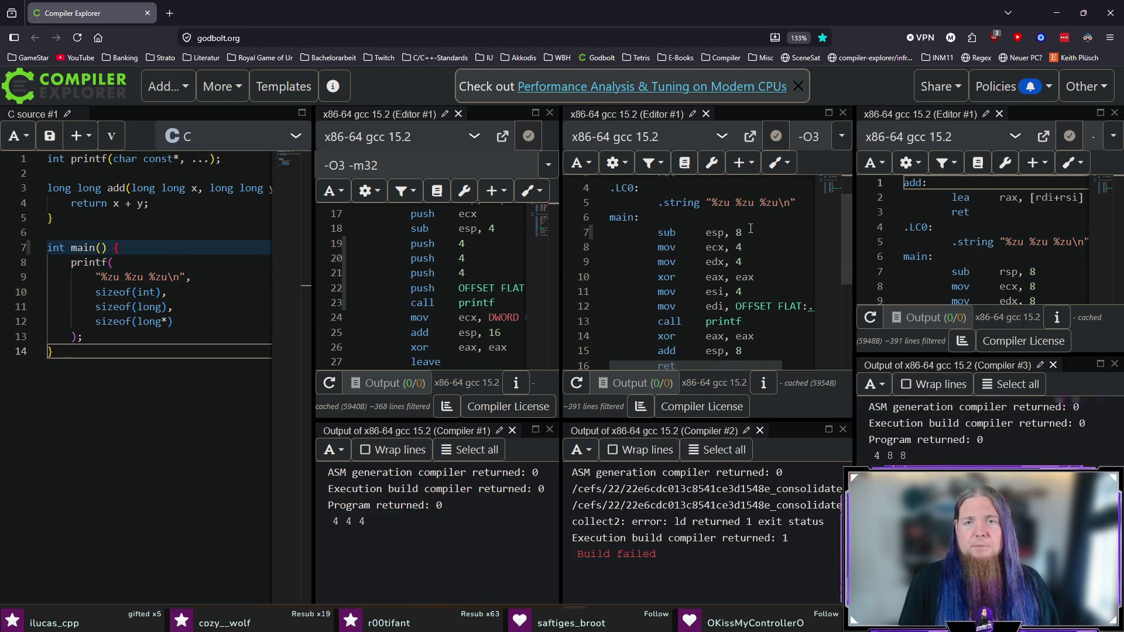
{"action": "scroll", "coordinate": [752, 258], "scroll_direction": "down", "scroll_amount": 3}
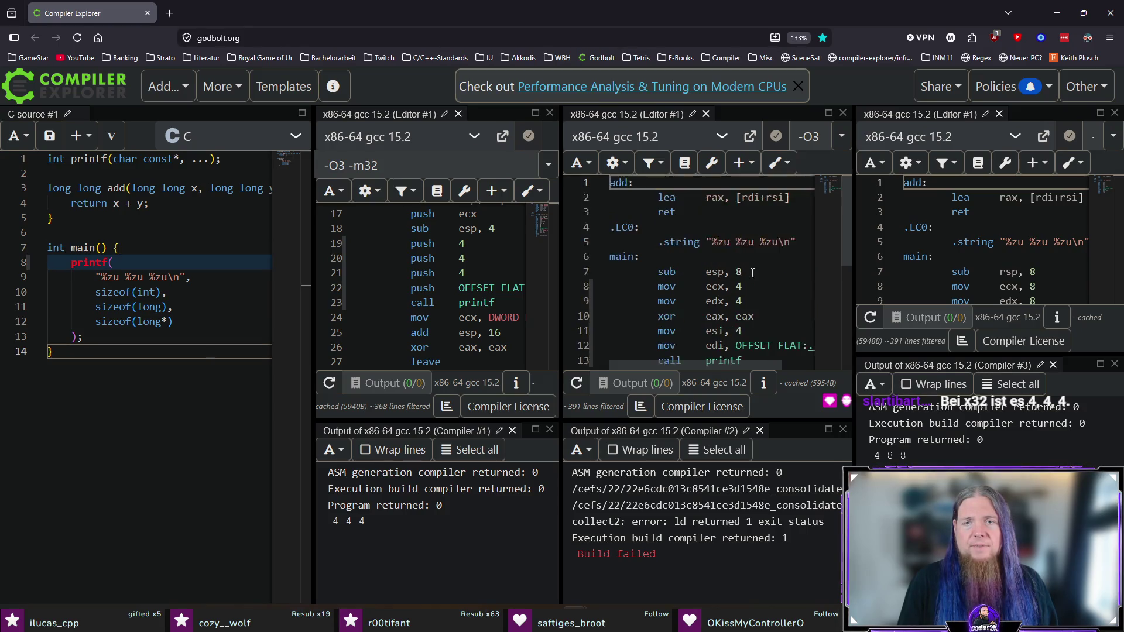
{"action": "scroll", "coordinate": [752, 273], "scroll_direction": "up", "scroll_amount": 3}
{"action": "scroll", "coordinate": [784, 277], "scroll_direction": "down", "scroll_amount": 1}
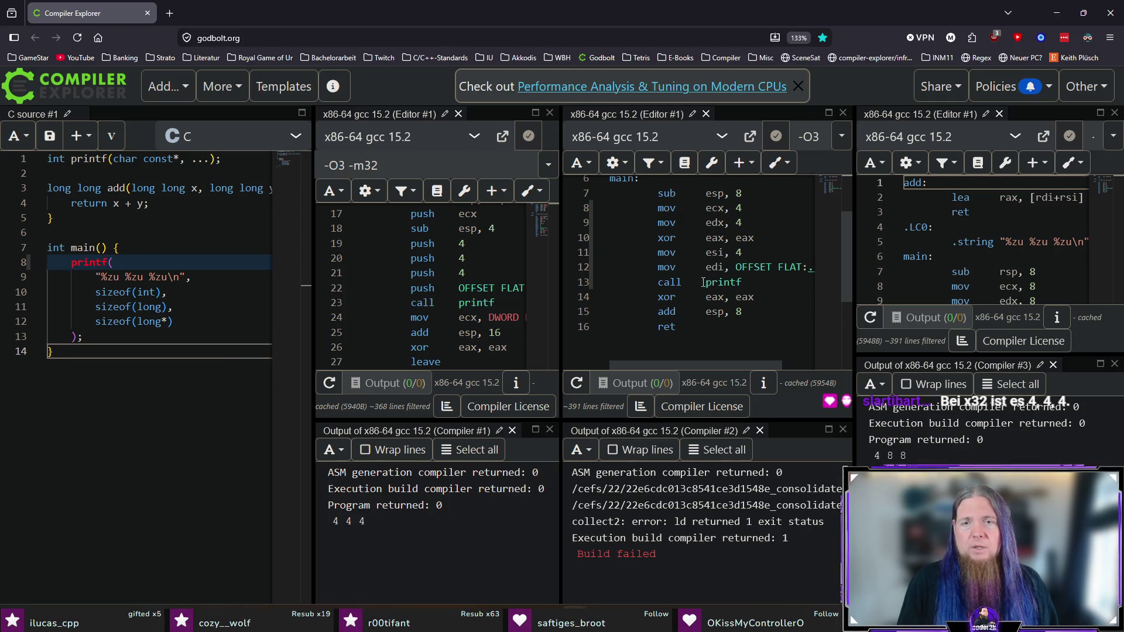
Mark the call to printf on assembly line 13.
{"action": "left_click", "coordinate": [777, 281]}
{"action": "left_click", "coordinate": [759, 285]}
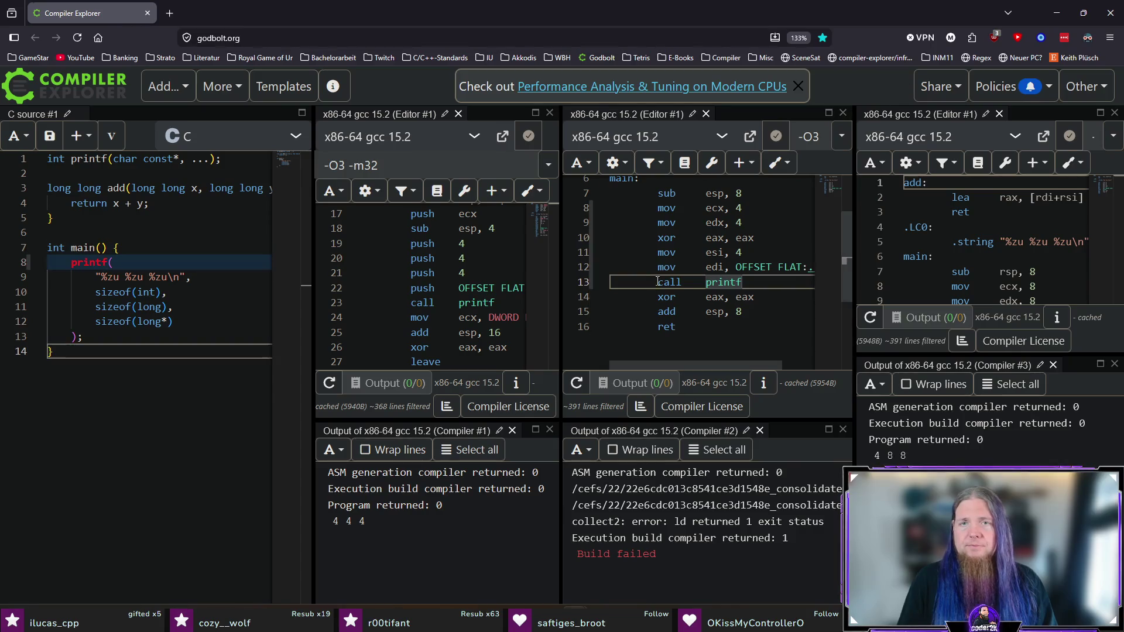
{"action": "scroll", "coordinate": [665, 267], "scroll_direction": "up", "scroll_amount": 2}
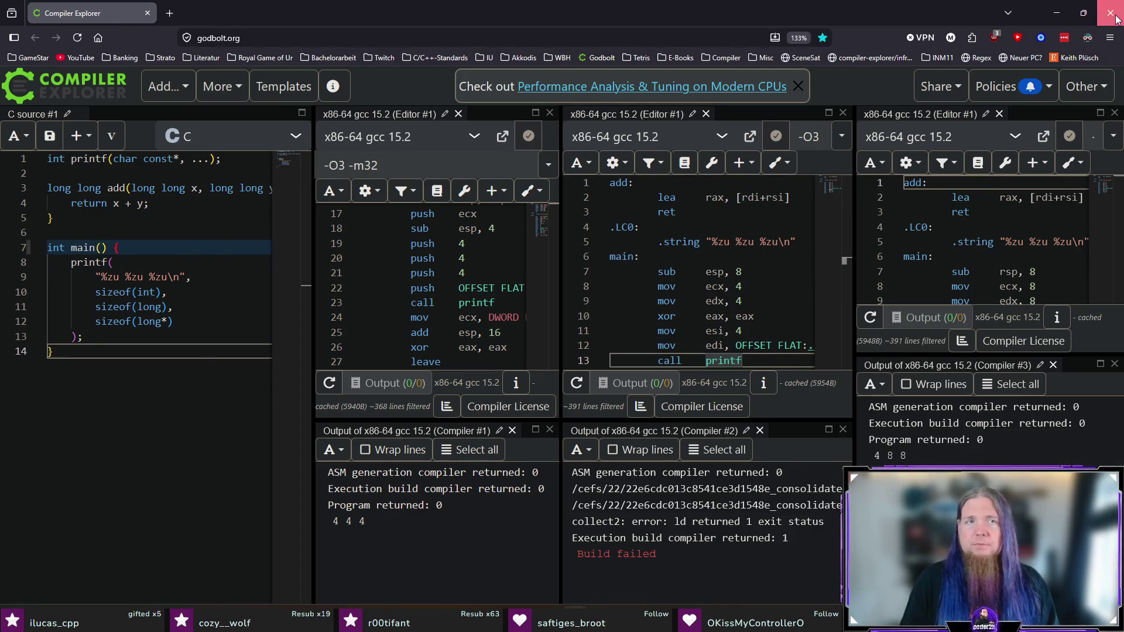
Close the browser to return to the TeXstudio chapter.
{"action": "left_click", "coordinate": [1110, 12]}
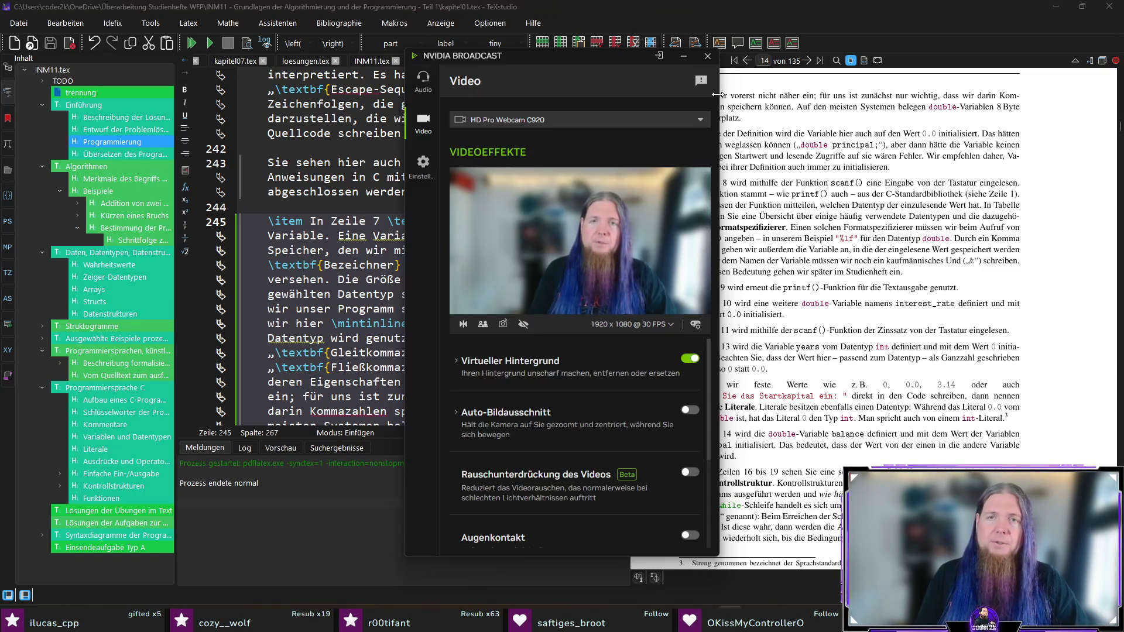
Close the NVIDIA Broadcast video-effects window.
{"action": "left_click", "coordinate": [707, 56]}
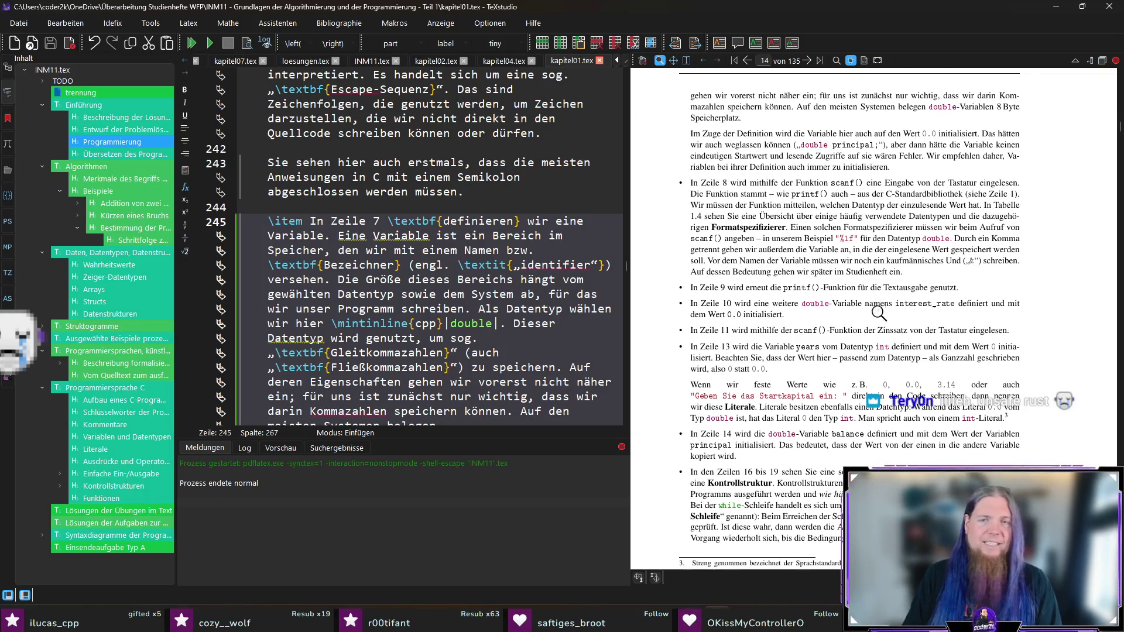
Scroll the PDF preview down to Tabelle 1.4 of C data types on page 16.
{"action": "scroll", "coordinate": [874, 316], "scroll_direction": "down", "scroll_amount": 7}
{"action": "scroll", "coordinate": [874, 316], "scroll_direction": "down", "scroll_amount": 10}
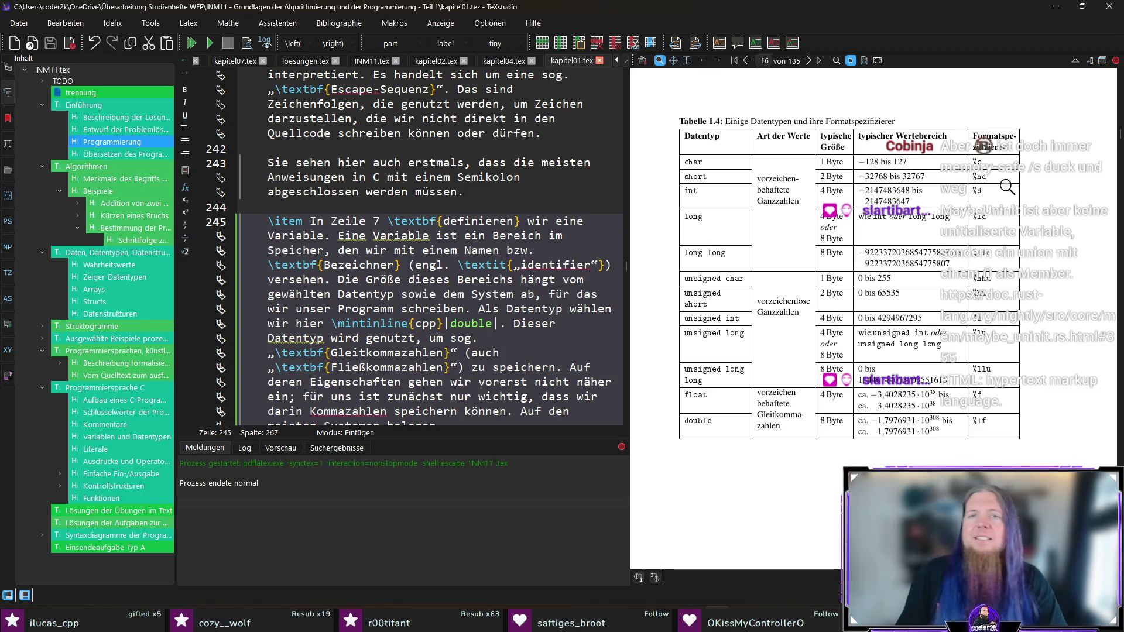
Magnify the Formatspezifizierer column of Tabelle 1.4, then scroll the PDF back up to page 14.
{"action": "mouse_move", "coordinate": [985, 181]}
{"action": "left_mouse_down"}
{"action": "mouse_move", "coordinate": [1001, 264]}
{"action": "mouse_move", "coordinate": [980, 279]}
{"action": "mouse_move", "coordinate": [989, 294]}
{"action": "mouse_move", "coordinate": [1053, 314]}
{"action": "left_mouse_up"}
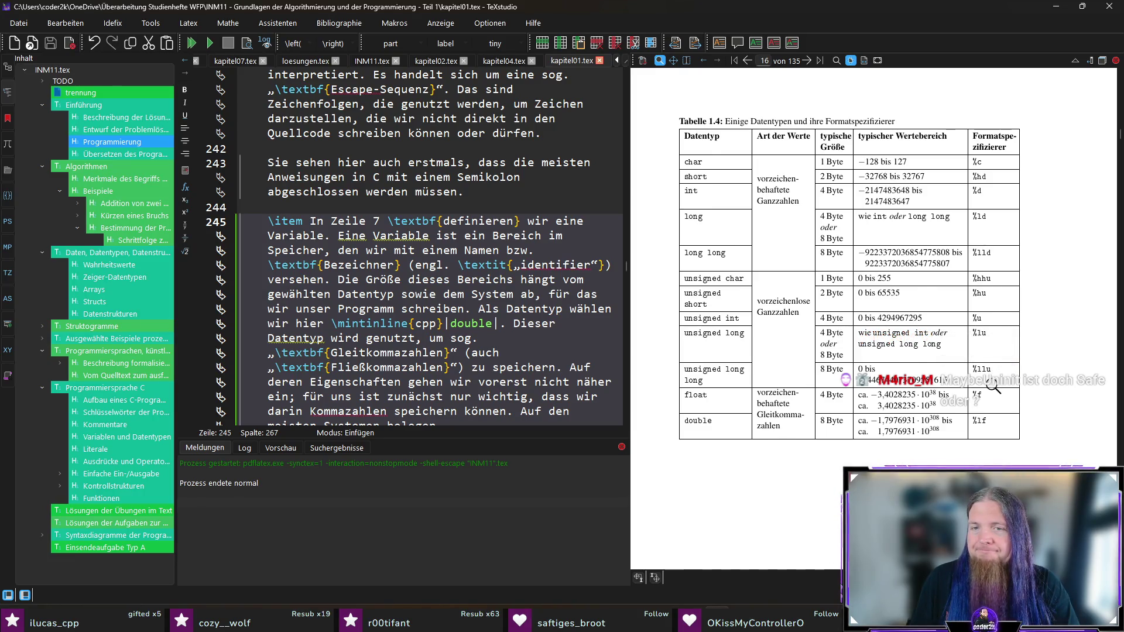
{"action": "scroll", "coordinate": [996, 397], "scroll_direction": "up", "scroll_amount": 15}
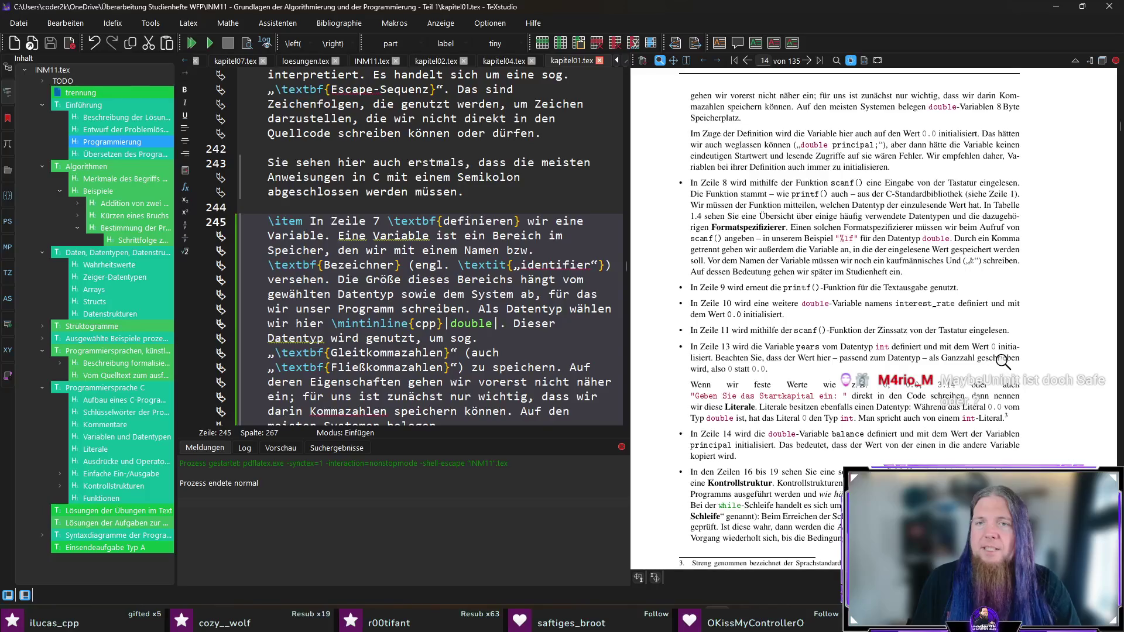
{"action": "scroll", "coordinate": [1003, 361], "scroll_direction": "down", "scroll_amount": 2}
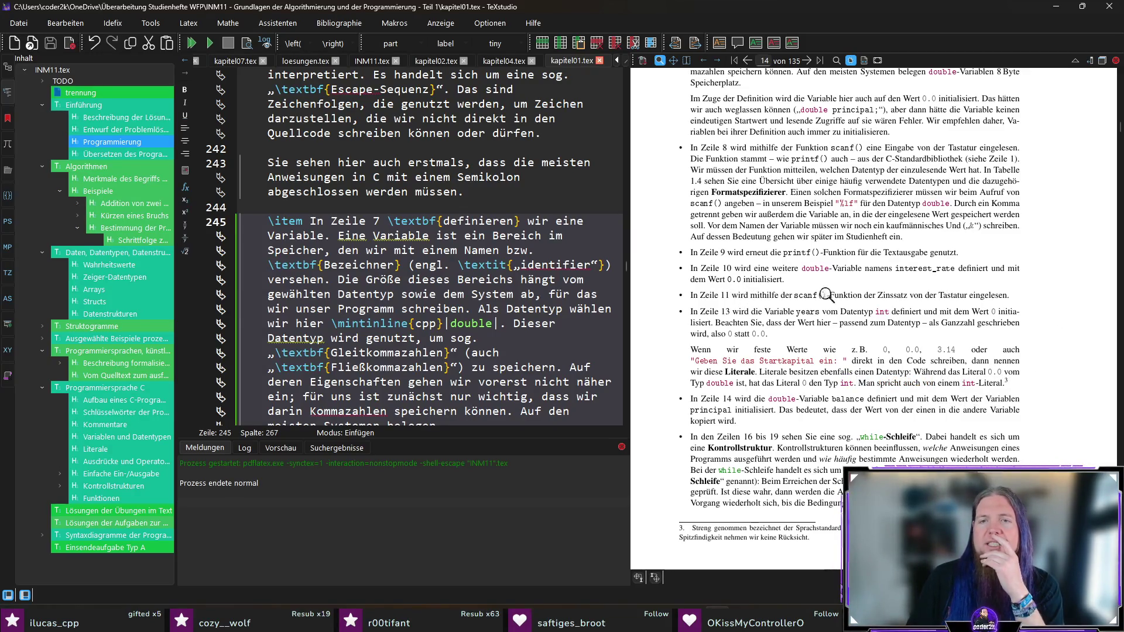
{"action": "scroll", "coordinate": [738, 339], "scroll_direction": "down", "scroll_amount": 1}
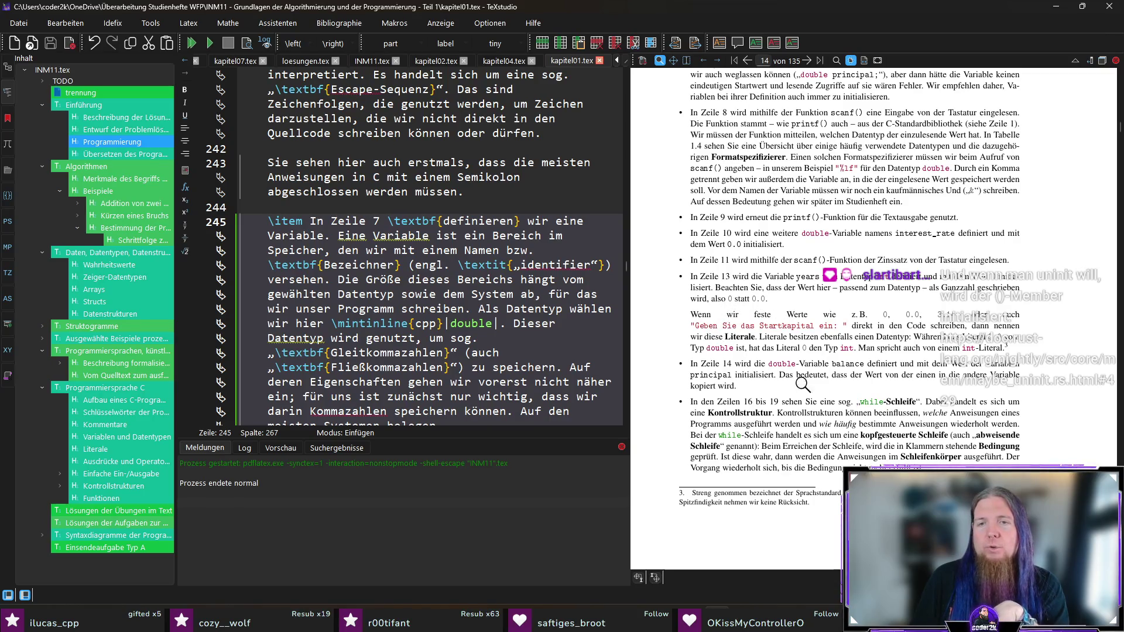
{"action": "left_click_drag", "start_coordinate": [708, 328], "coordinate": [779, 316]}
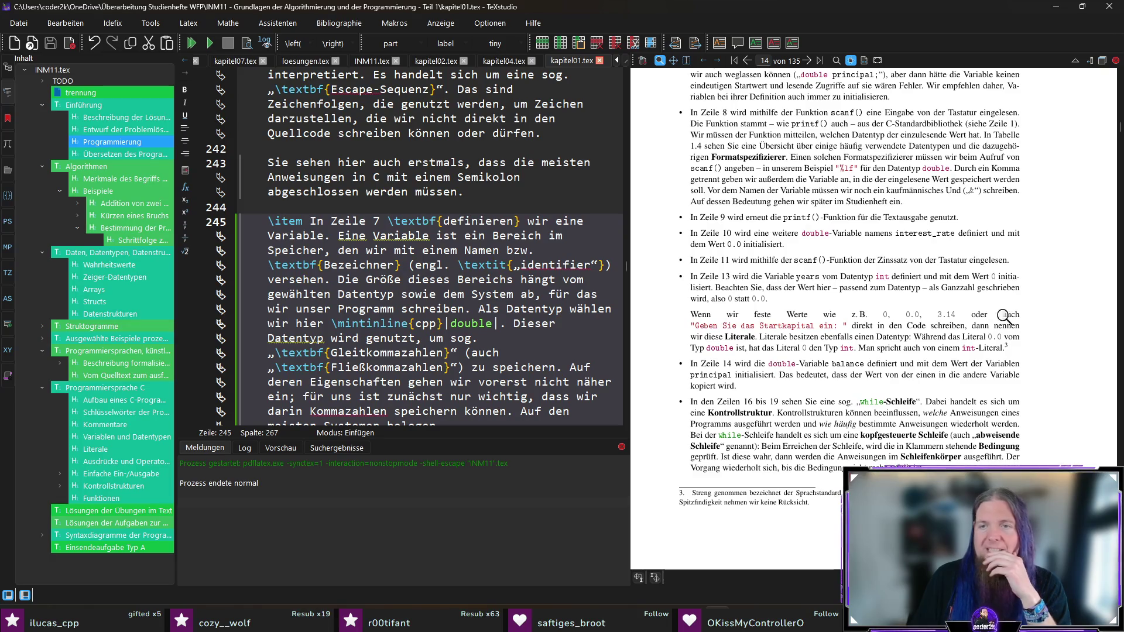
{"action": "mouse_move", "coordinate": [702, 329]}
{"action": "left_mouse_down"}
{"action": "mouse_move", "coordinate": [761, 357]}
{"action": "mouse_move", "coordinate": [872, 327]}
{"action": "mouse_move", "coordinate": [726, 319]}
{"action": "mouse_move", "coordinate": [833, 325]}
{"action": "left_mouse_up"}
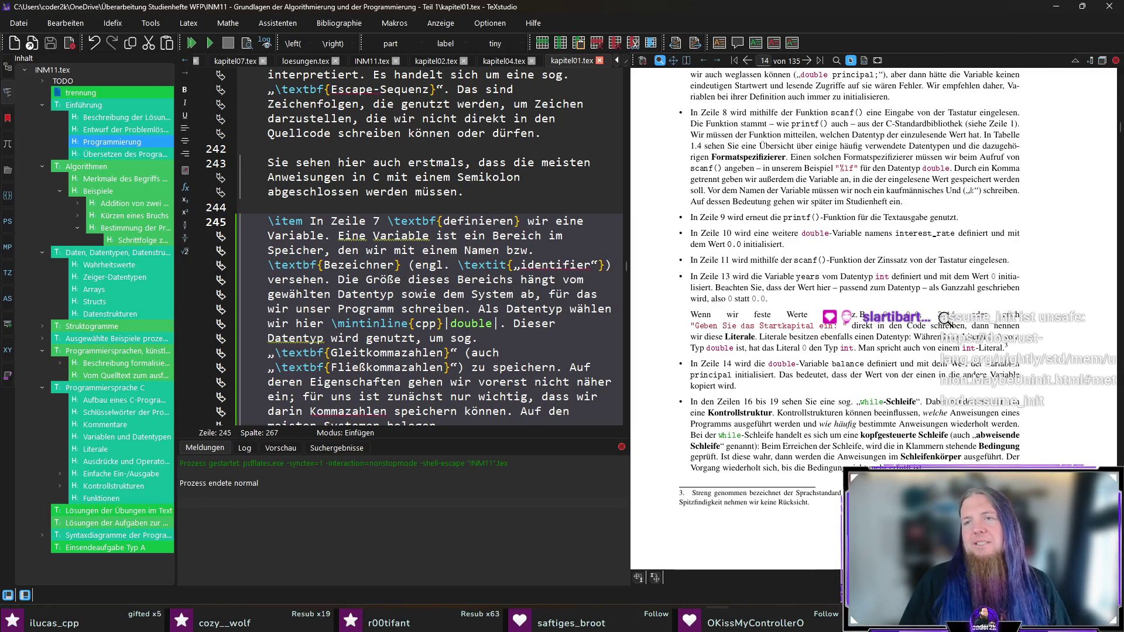
Extend the literal 3.14 in line 259 to 3.1415926 and recompile the PDF.
{"action": "left_click", "coordinate": [949, 310], "text": "ctrl"}
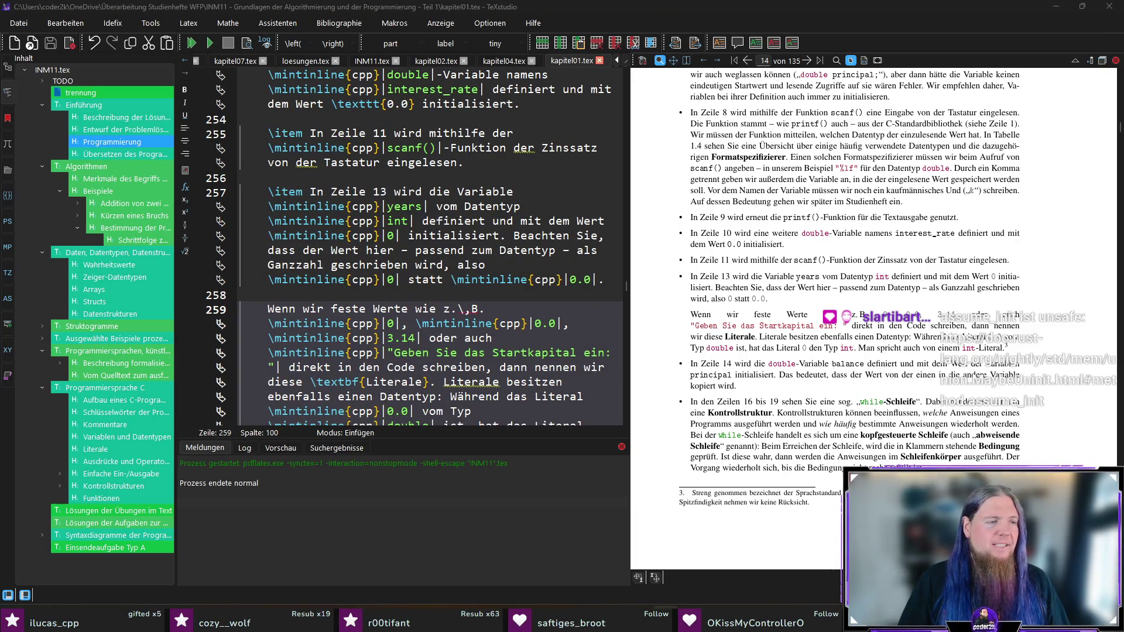
{"action": "left_click", "coordinate": [419, 338]}
{"action": "type", "text": "15926"}
{"action": "key", "text": "F5"}
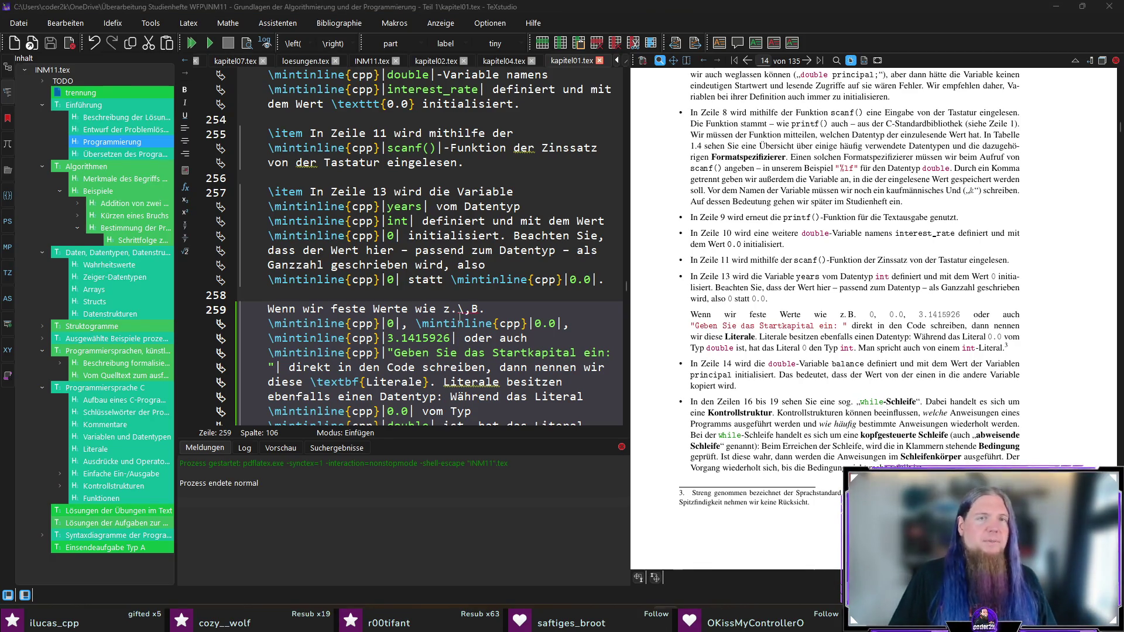
{"action": "left_click", "coordinate": [789, 9]}
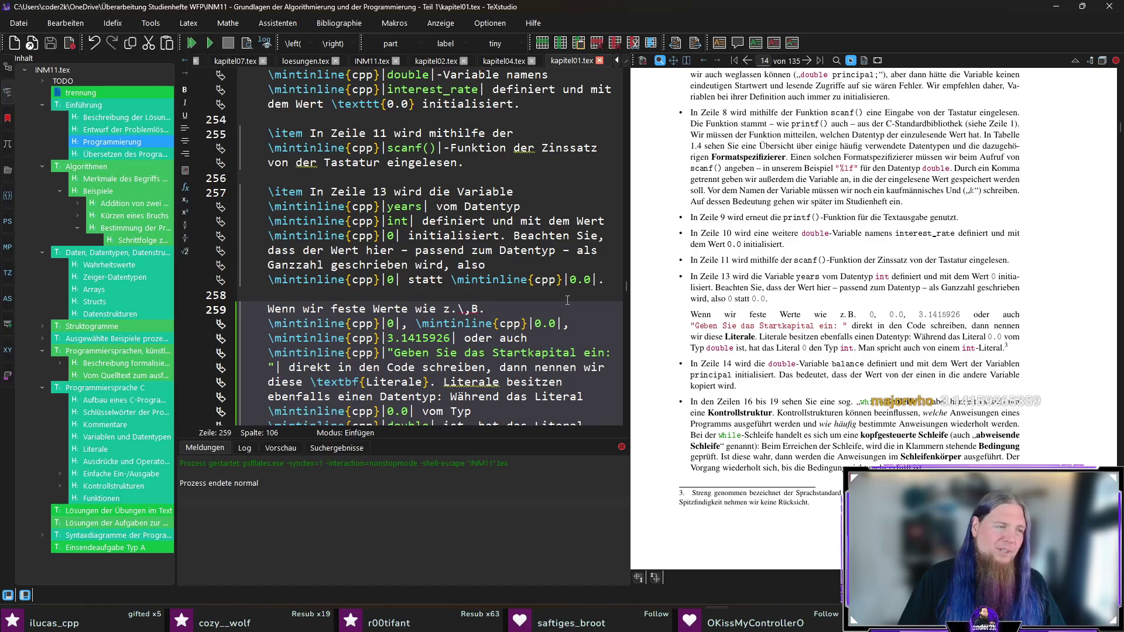
{"action": "scroll", "coordinate": [1051, 344], "scroll_direction": "down", "scroll_amount": 1}
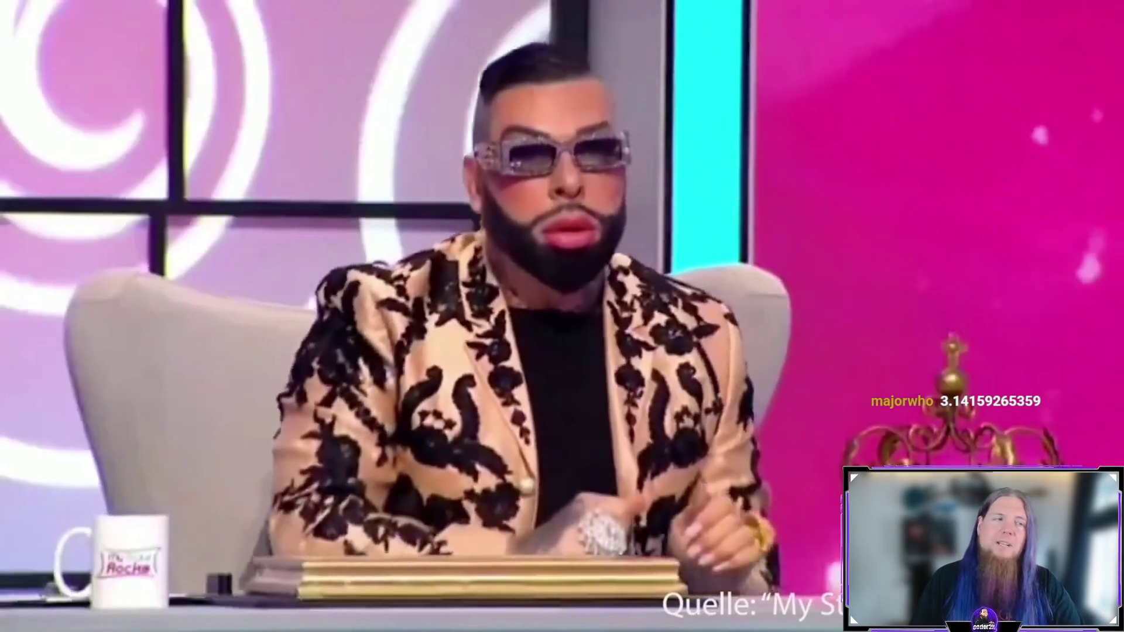
{"action": "scroll", "coordinate": [1050, 353], "scroll_direction": "down", "scroll_amount": 1}
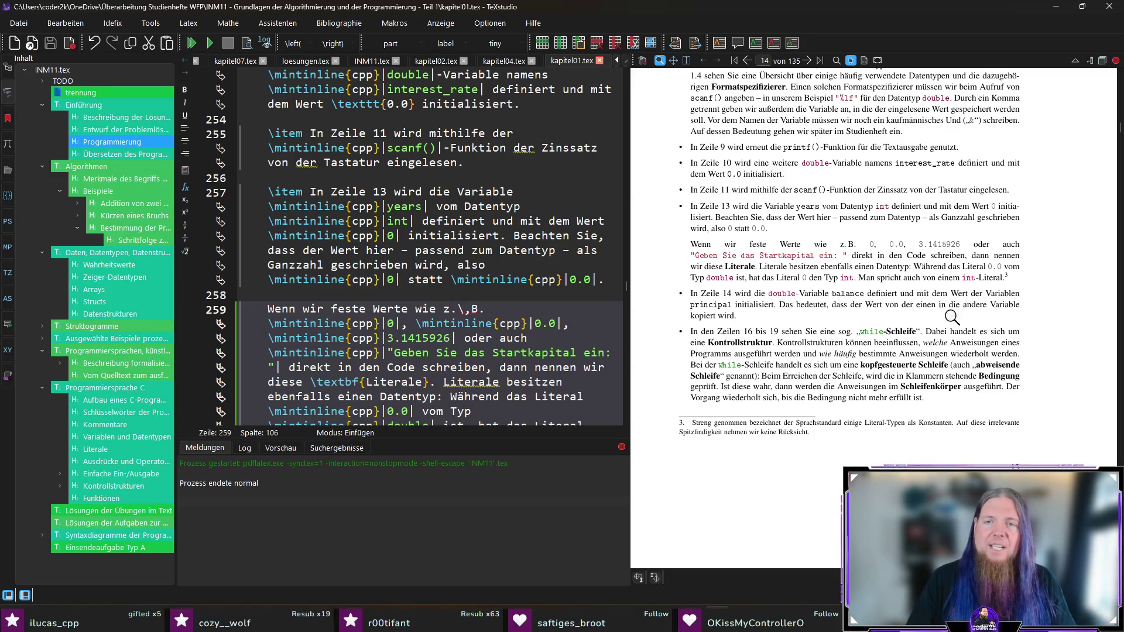
Reword line 261 to 'von der einen Variable in die andere kopiert wird'.
{"action": "left_click", "coordinate": [929, 304], "text": "ctrl"}
{"action": "left_click", "coordinate": [338, 338]}
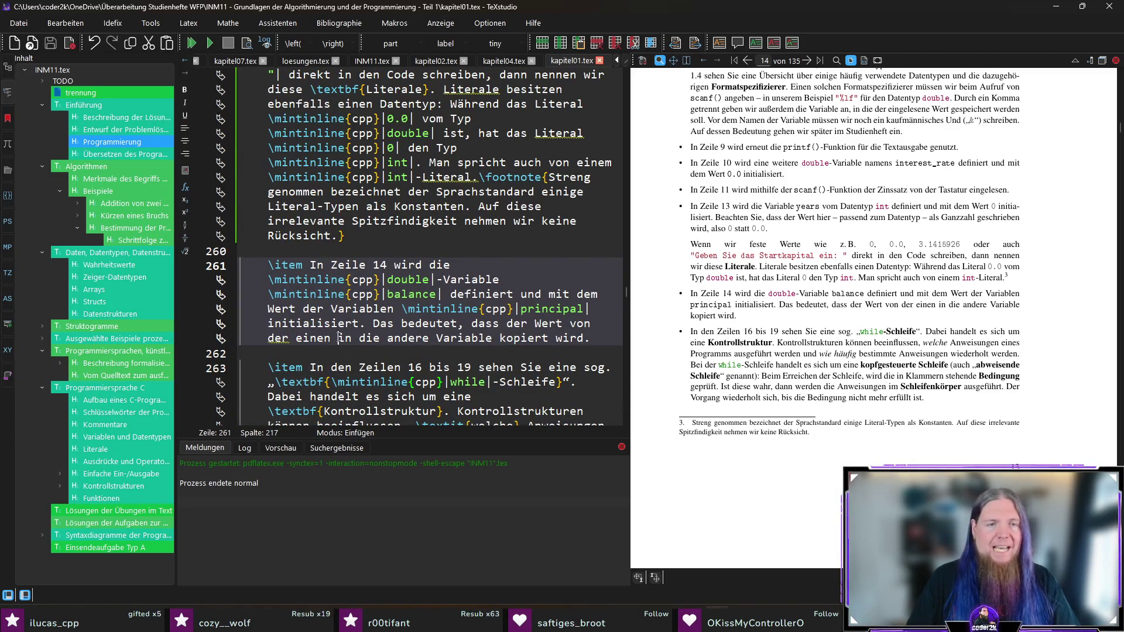
{"action": "type", "text": "Variable"}
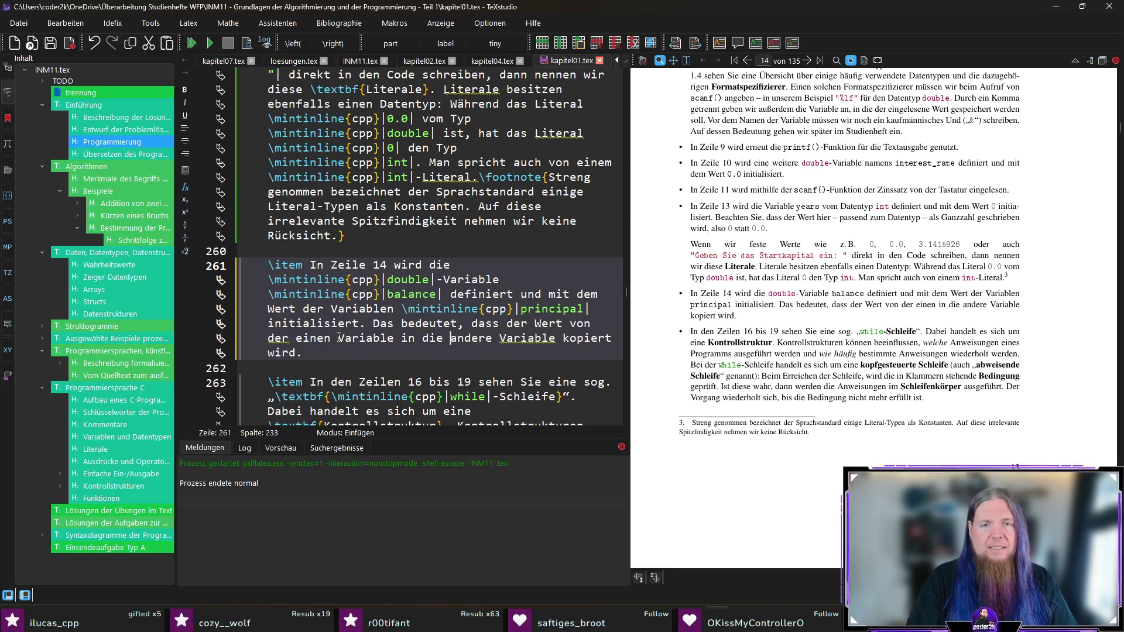
{"action": "key", "text": "ctrl+shift+Right"}
{"action": "key", "text": "Delete"}
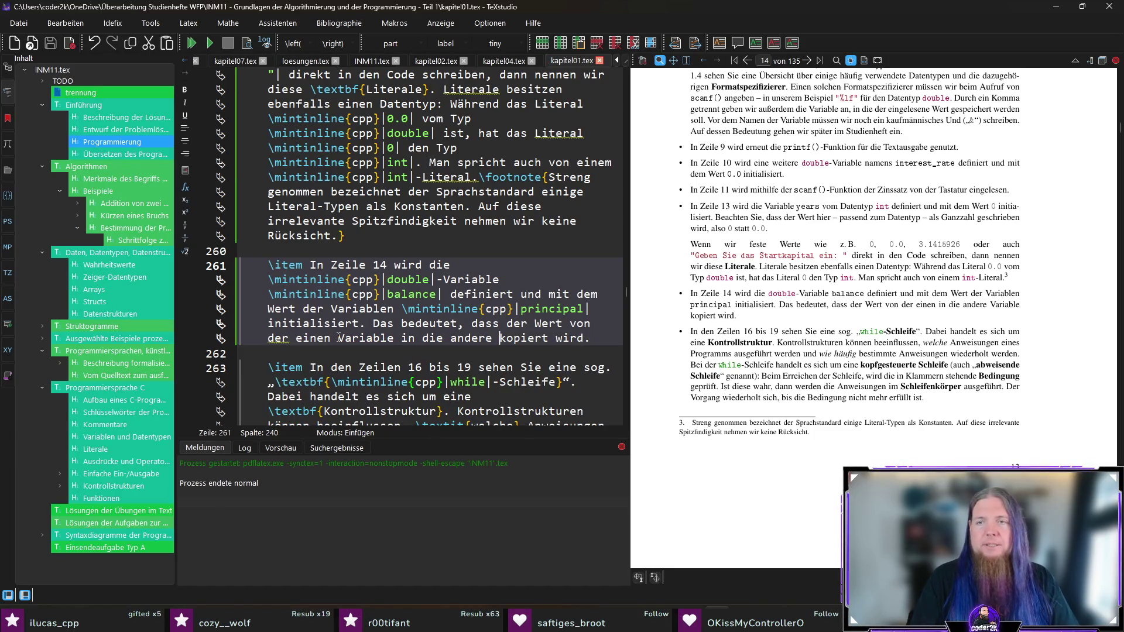
{"action": "scroll", "coordinate": [910, 395], "scroll_direction": "down", "scroll_amount": 1}
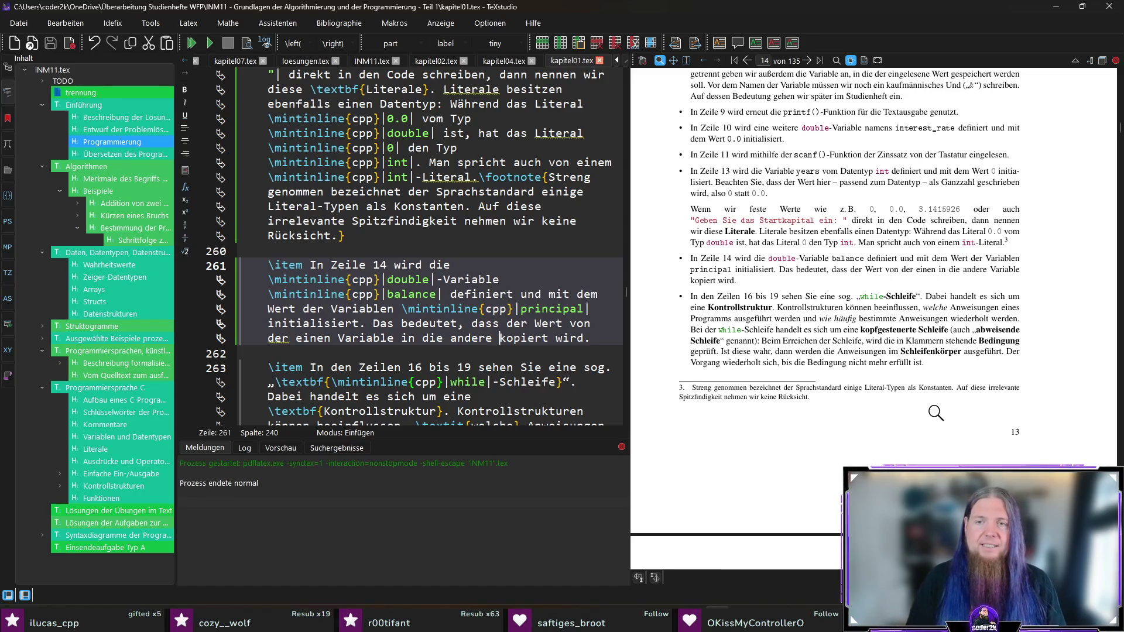
{"action": "scroll", "coordinate": [856, 418], "scroll_direction": "down", "scroll_amount": 1}
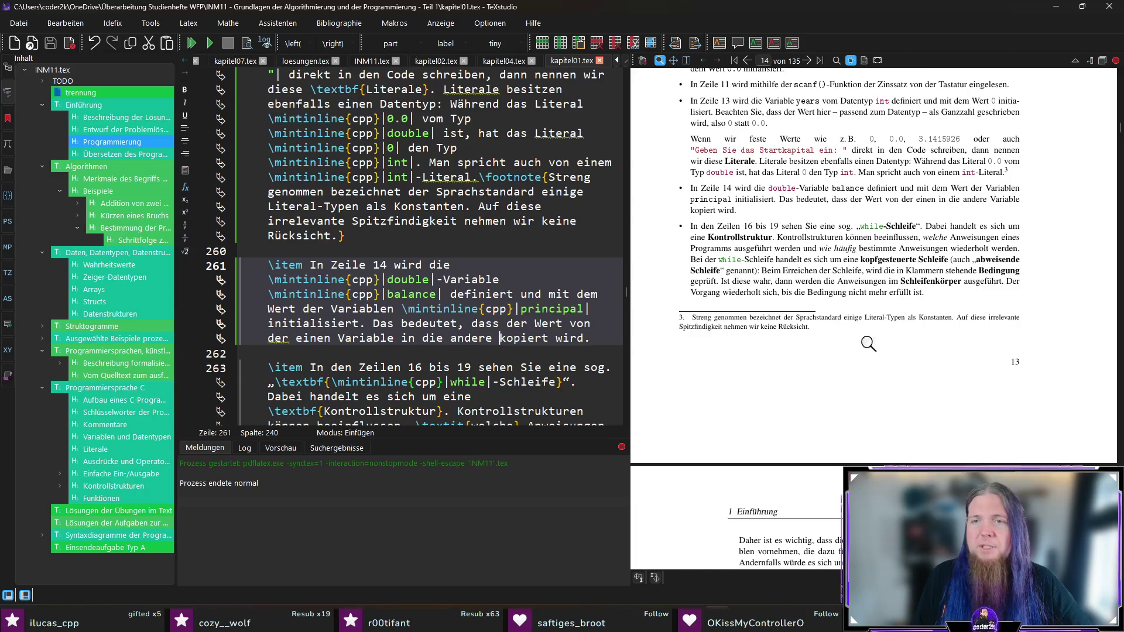
Scroll the PDF preview onto the next page with the while-loop explanation and line 21's printf output.
{"action": "scroll", "coordinate": [725, 342], "scroll_direction": "down", "scroll_amount": 3}
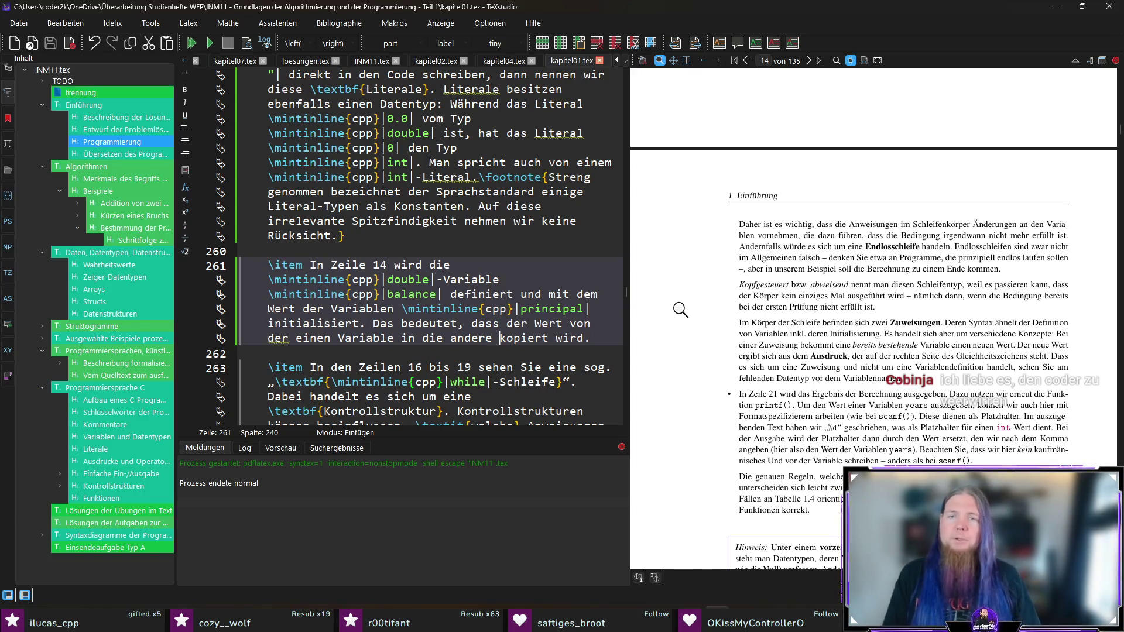
{"action": "scroll", "coordinate": [679, 308], "scroll_direction": "down", "scroll_amount": 1}
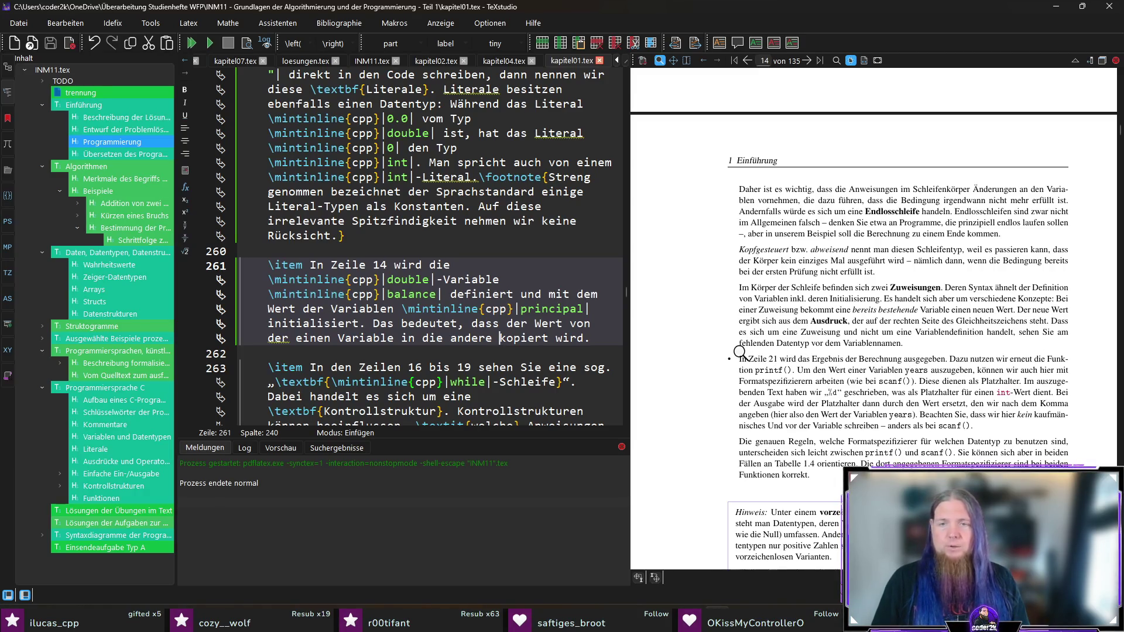
Scroll the PDF preview from page 14 to page 15, showing the printf paragraph and Hinweis box.
{"action": "scroll", "coordinate": [690, 362], "scroll_direction": "down", "scroll_amount": 1}
{"action": "scroll", "coordinate": [690, 363], "scroll_direction": "down", "scroll_amount": 1}
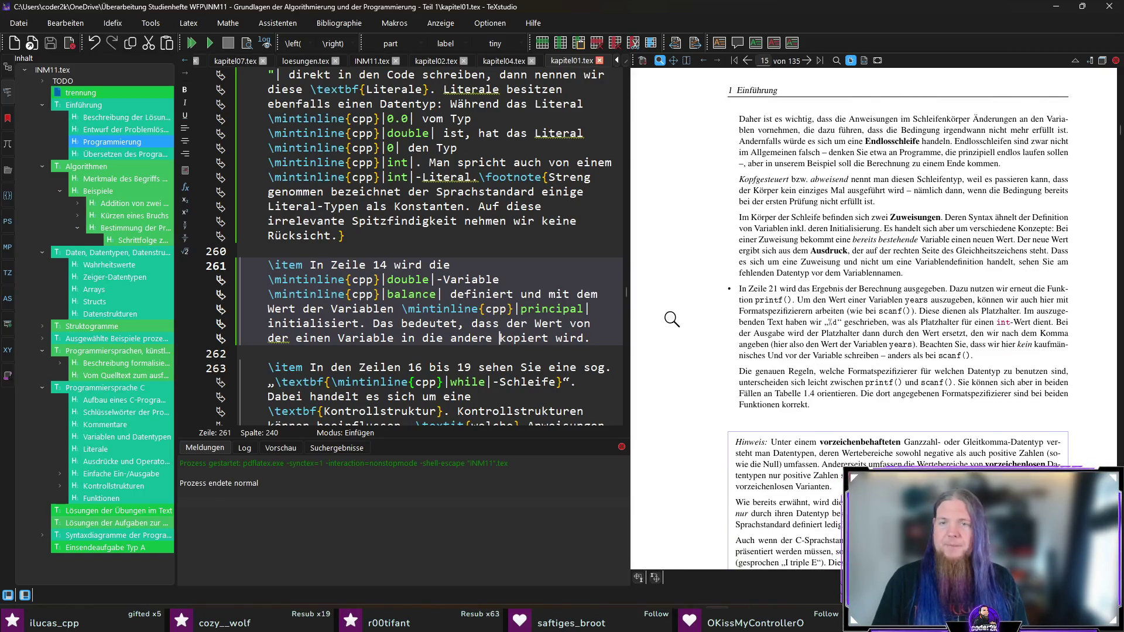
{"action": "scroll", "coordinate": [673, 320], "scroll_direction": "down", "scroll_amount": 1}
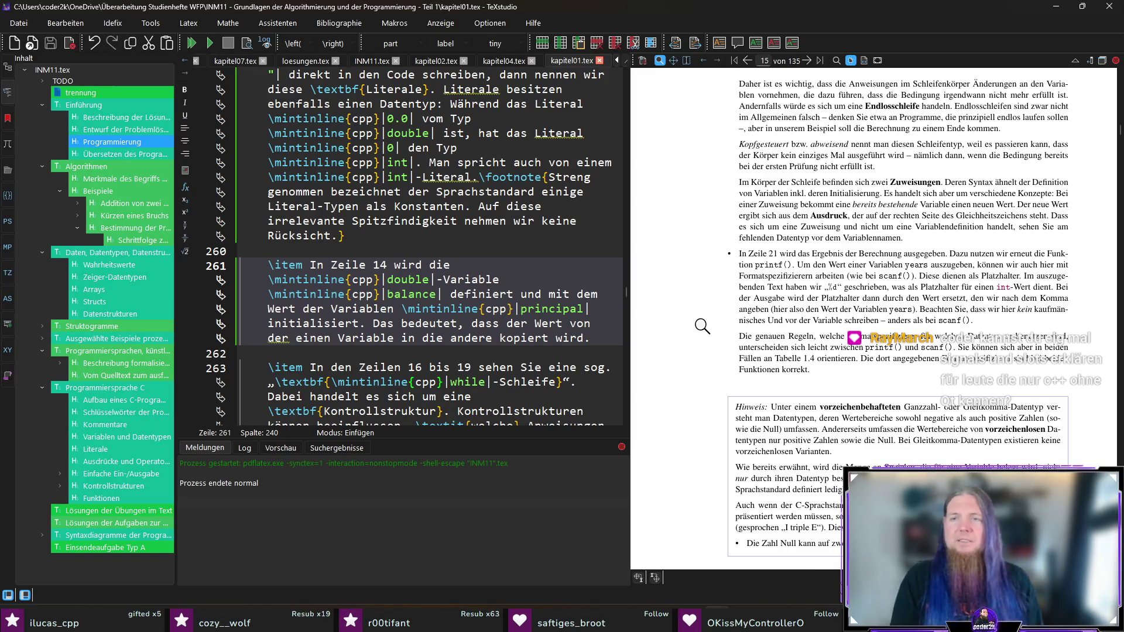
In line 271, change 'einer' to 'der' and replace 'können' with 'arbeiten'.
{"action": "left_click", "coordinate": [842, 266], "text": "ctrl"}
{"action": "type", "text": "der"}
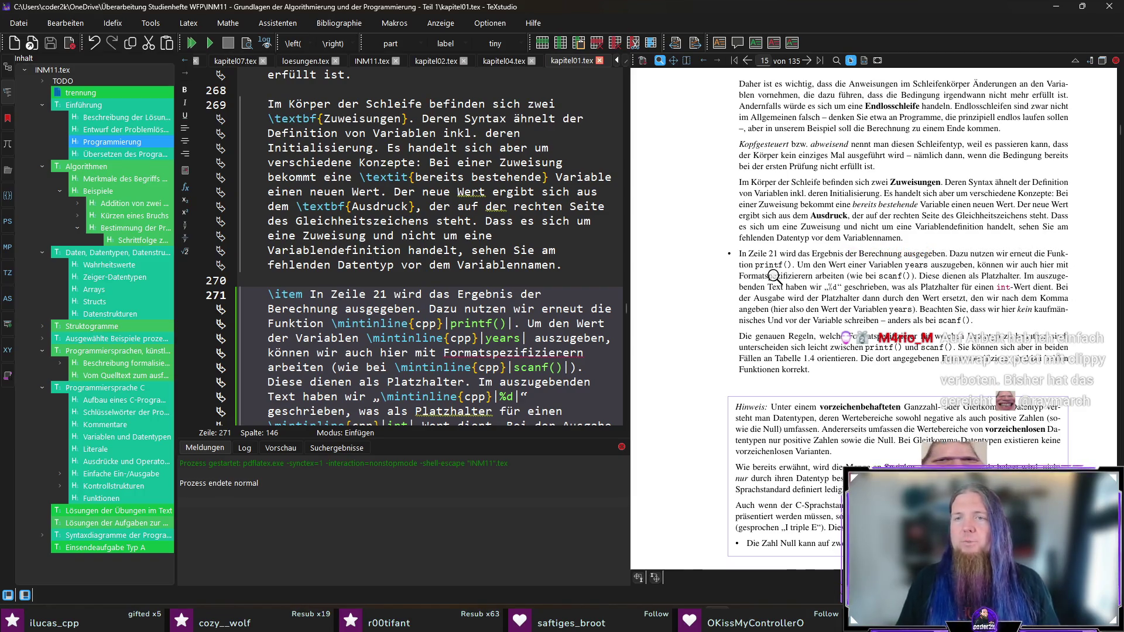
{"action": "left_click", "coordinate": [939, 266], "text": "ctrl"}
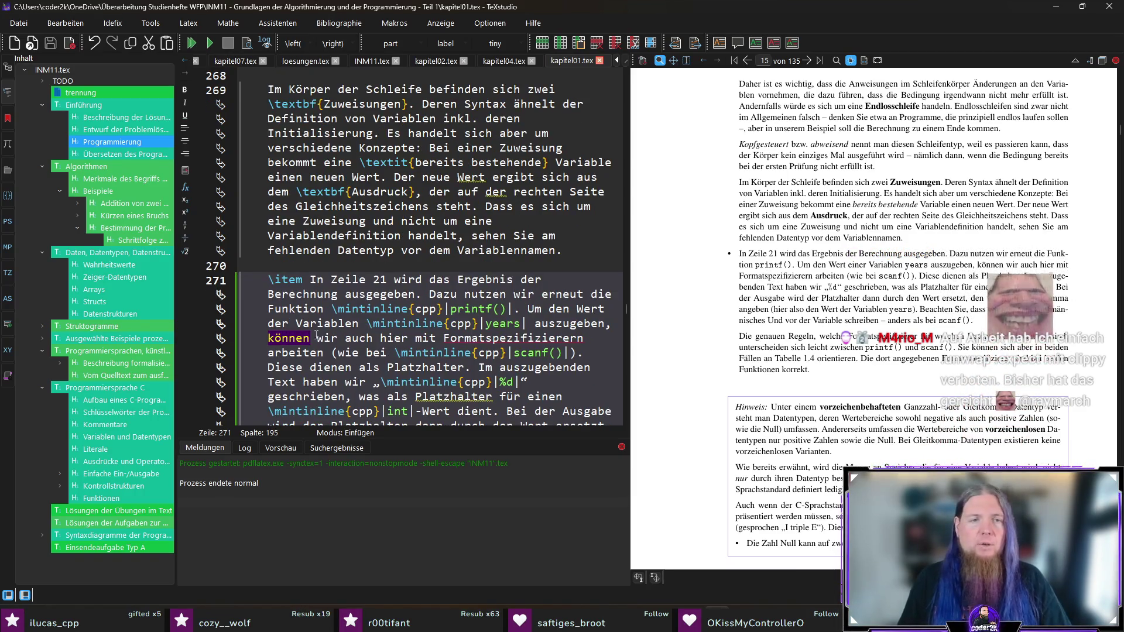
{"action": "double_click", "coordinate": [276, 337]}
{"action": "type", "text": "arbeiten"}
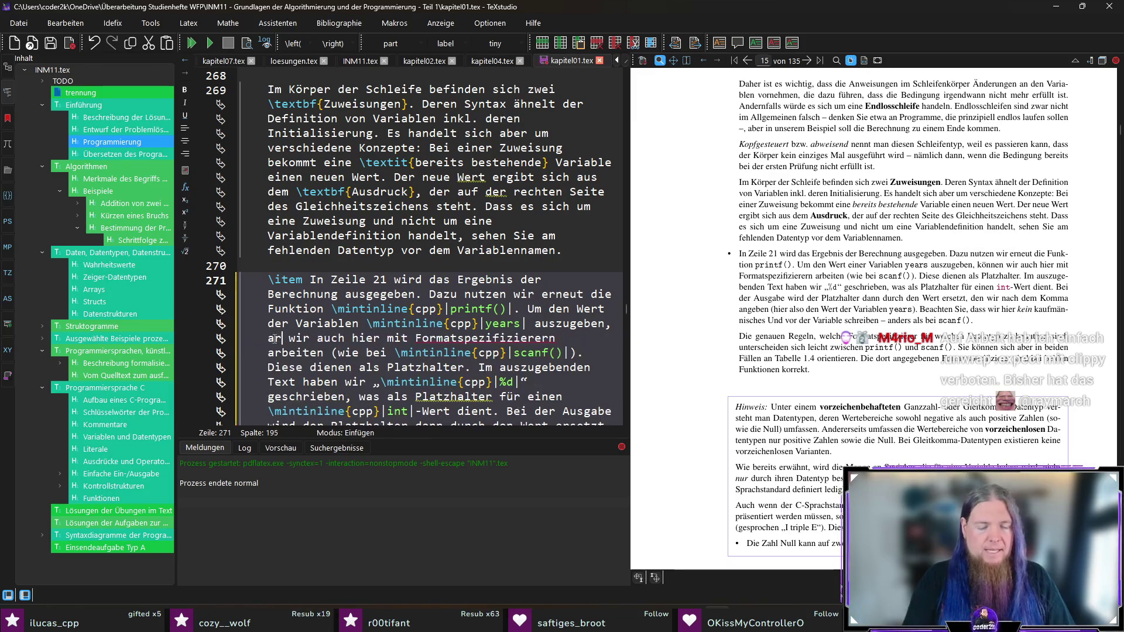
{"action": "key", "text": "ctrl+Right"}
{"action": "key", "text": "ctrl+Right"}
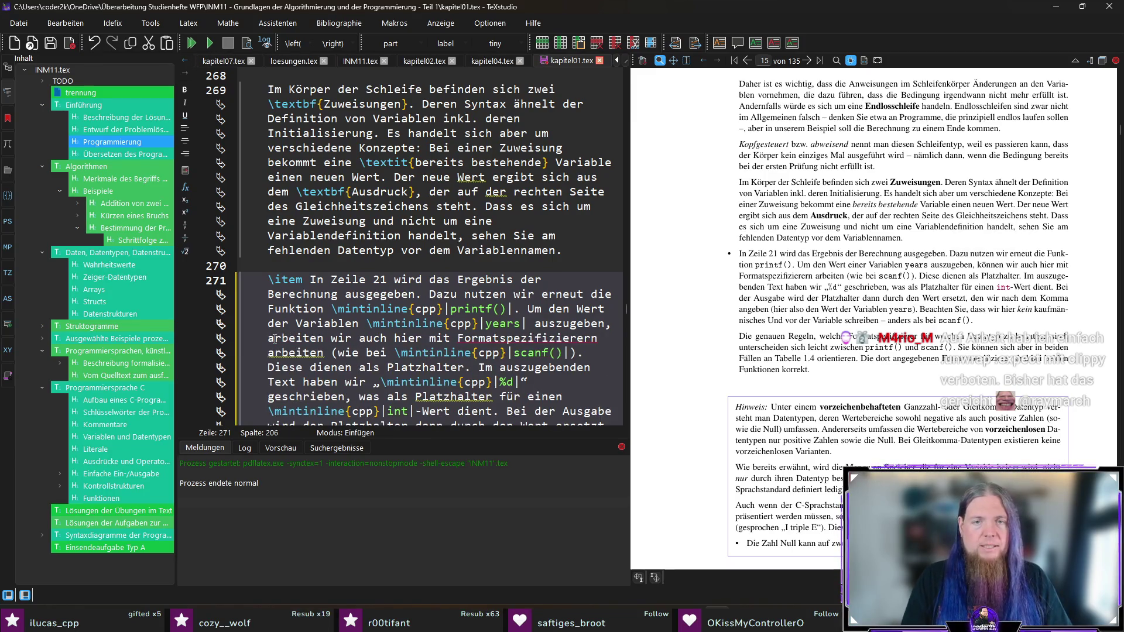
Delete the duplicated 'arbeiten' after 'Formatspezifizierern', recompile, and bring up the countdown timer.
{"action": "left_click", "coordinate": [603, 335]}
{"action": "key", "text": "ctrl+shift+Right"}
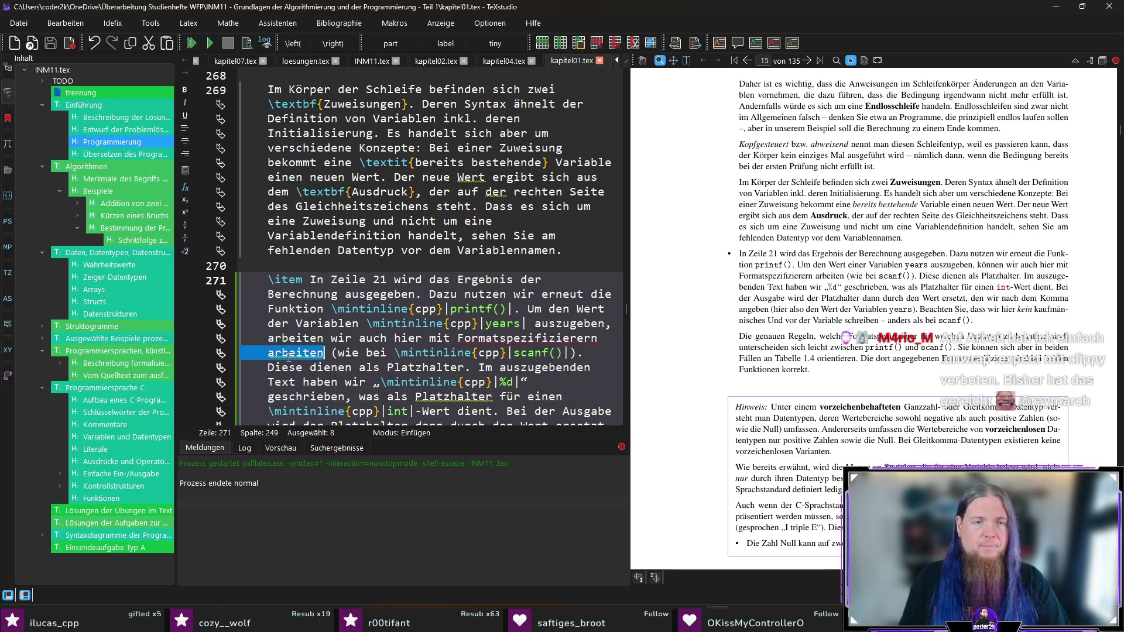
{"action": "key", "text": "Delete"}
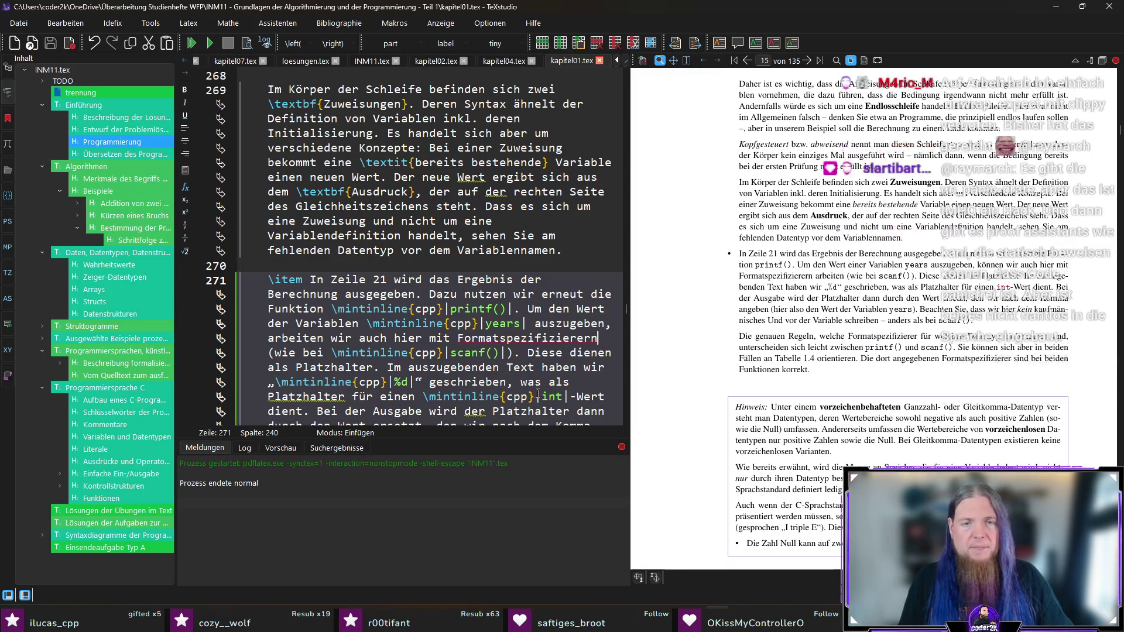
{"action": "key", "text": "F5"}
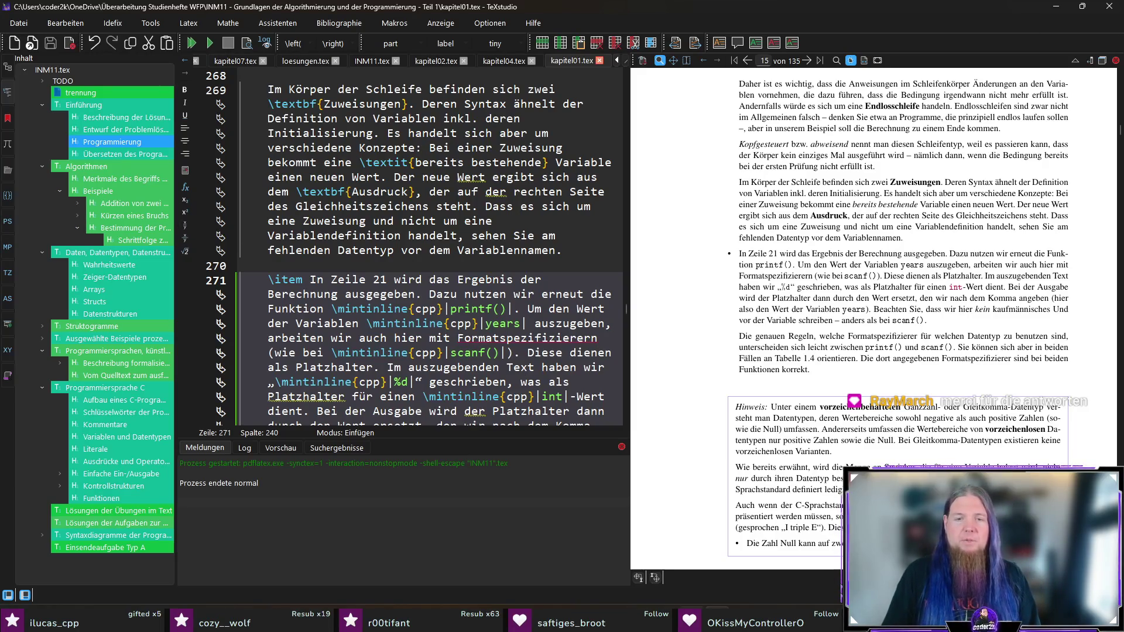
{"action": "key", "text": "alt+Tab"}
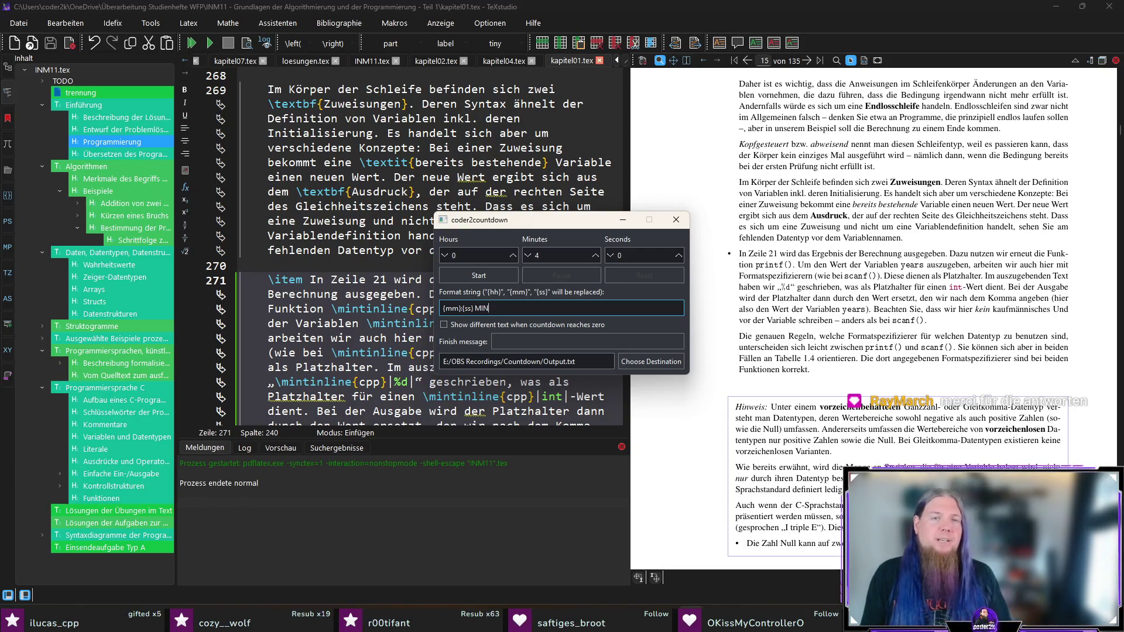
Send the coder2countdown timer back and return to the TeXstudio editor.
{"action": "key", "text": "alt+Tab"}
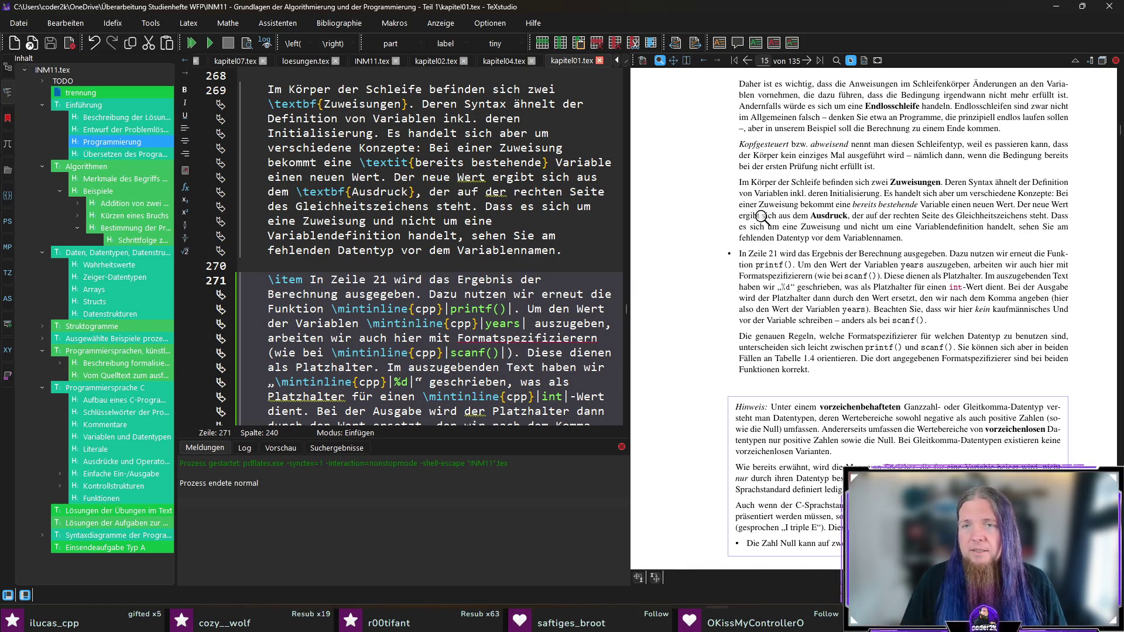
Scroll the PDF preview down and magnify the printf paragraph to read it closely.
{"action": "scroll", "coordinate": [763, 218], "scroll_direction": "down", "scroll_amount": 1}
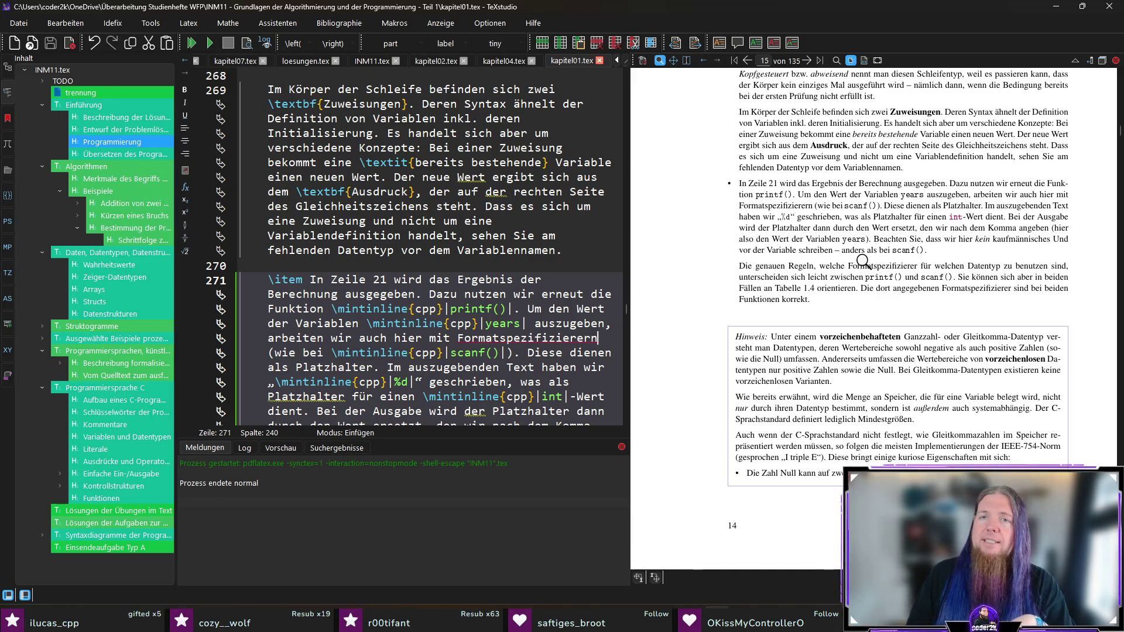
{"action": "left_click", "coordinate": [786, 219]}
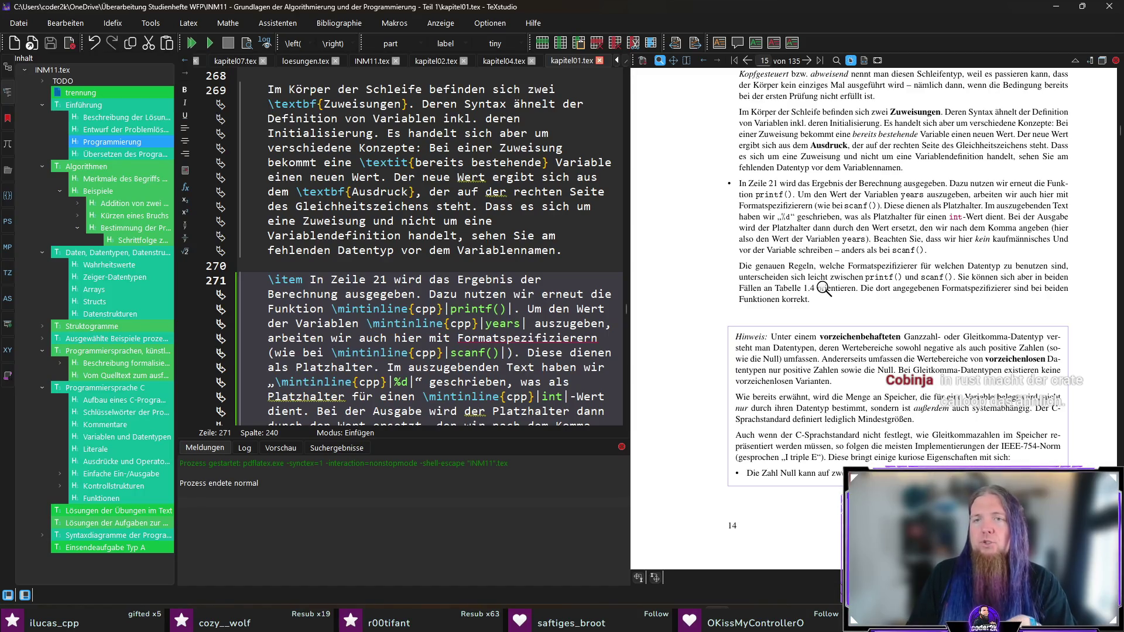
Replace 'der' with 'die' in line 271's 'kein kaufmännisches Und vor der Variable'.
{"action": "left_click", "coordinate": [741, 250], "text": "ctrl"}
{"action": "double_click", "coordinate": [570, 339]}
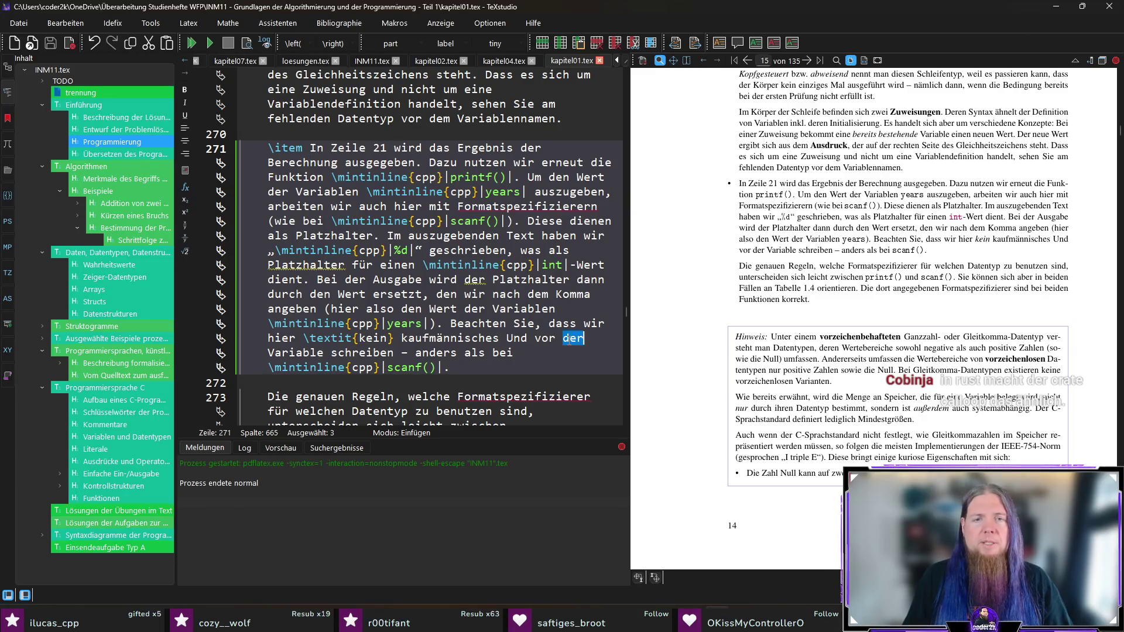
{"action": "type", "text": "die"}
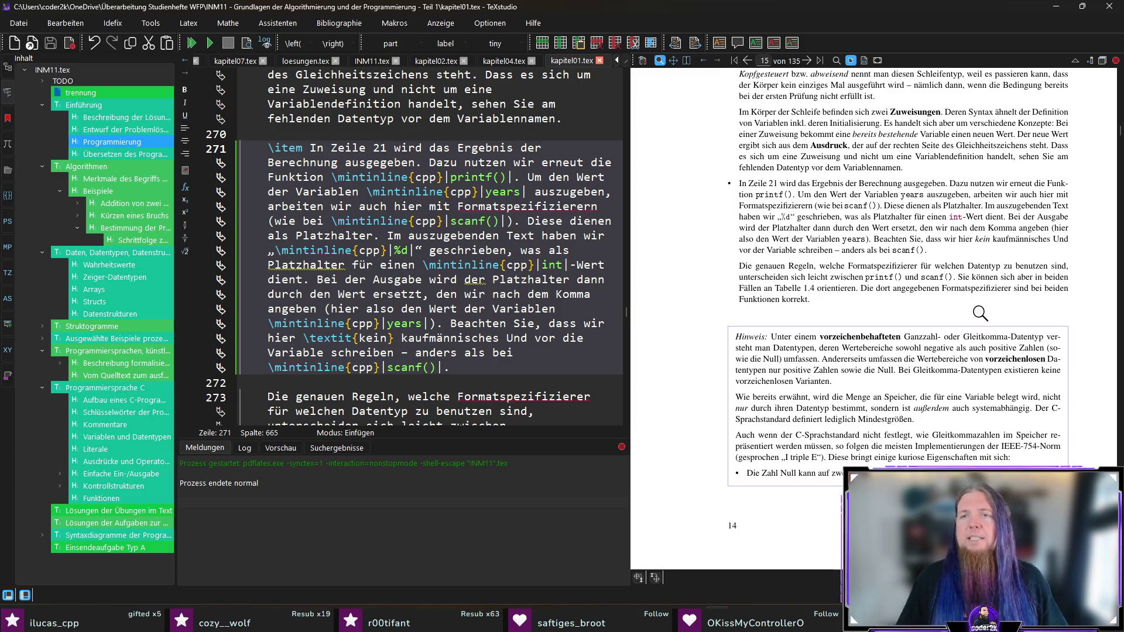
Check the correction in the PDF, then sync the editor to the Hinweis box source around line 317.
{"action": "mouse_move", "coordinate": [922, 287]}
{"action": "left_mouse_down"}
{"action": "mouse_move", "coordinate": [911, 281]}
{"action": "mouse_move", "coordinate": [904, 296]}
{"action": "left_mouse_up"}
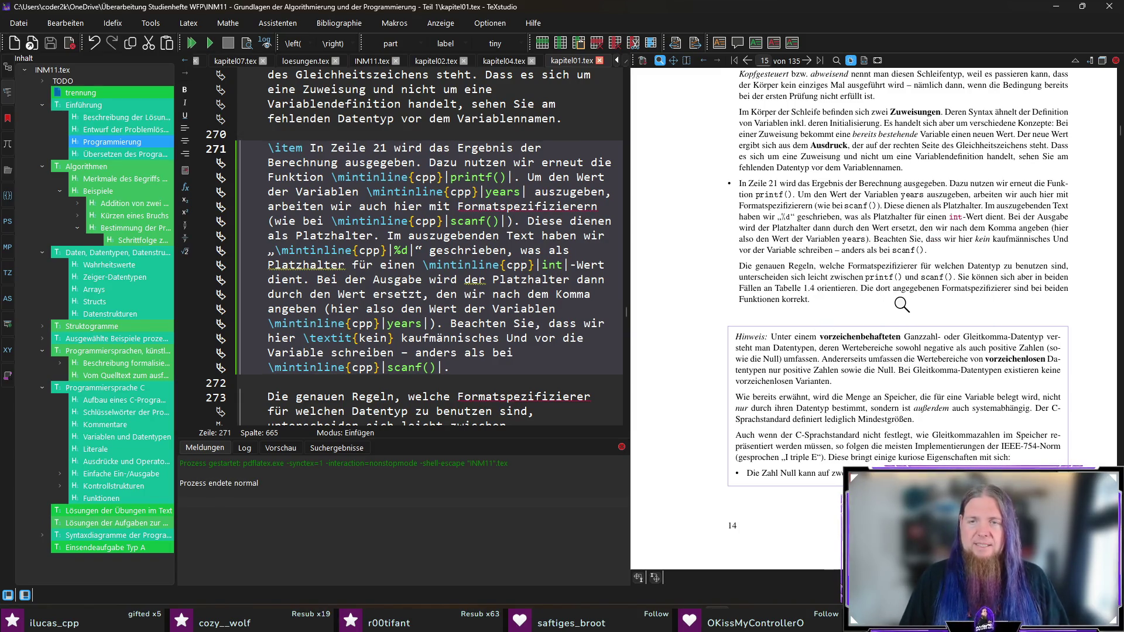
{"action": "scroll", "coordinate": [679, 302], "scroll_direction": "down", "scroll_amount": 2}
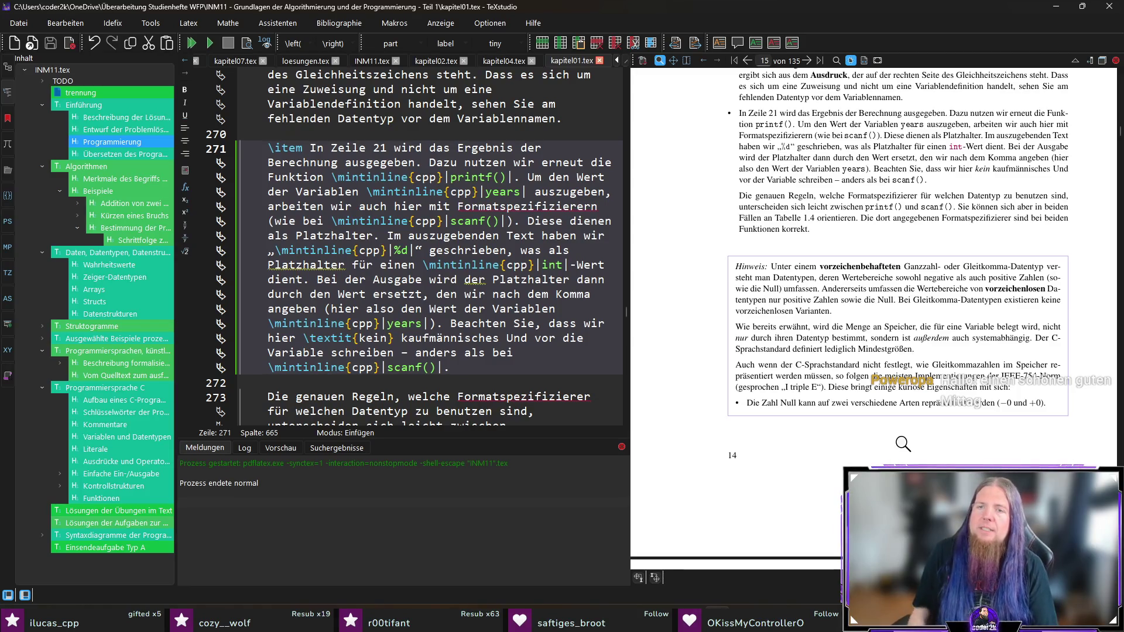
{"action": "left_click", "coordinate": [877, 301]}
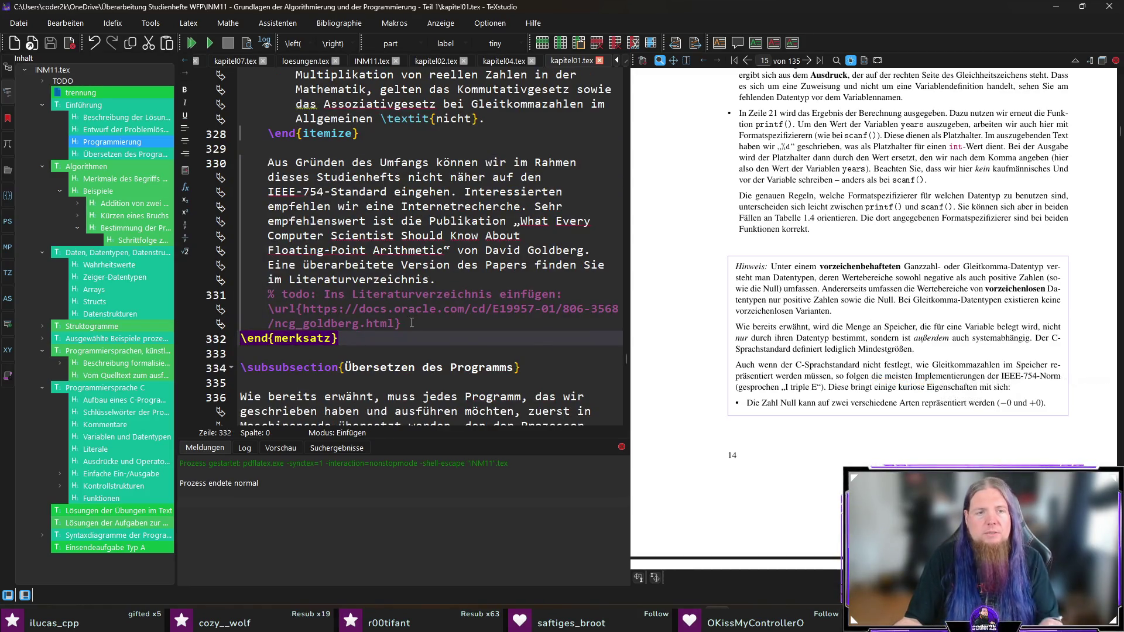
{"action": "scroll", "coordinate": [468, 296], "scroll_direction": "up", "scroll_amount": 2}
{"action": "scroll", "coordinate": [468, 295], "scroll_direction": "up", "scroll_amount": 7}
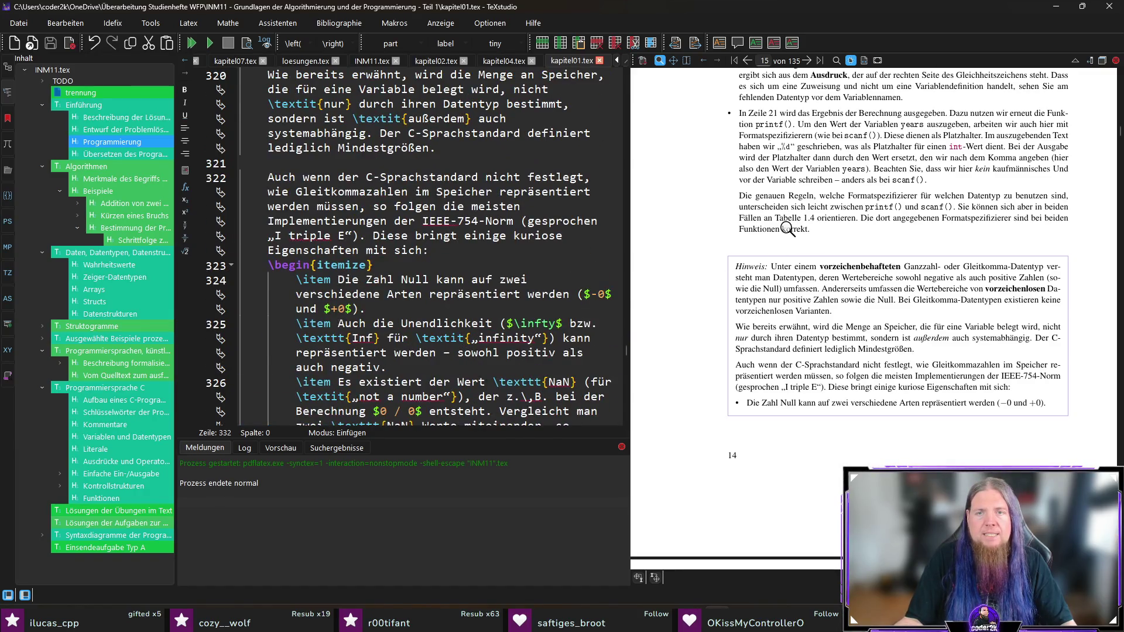
{"action": "left_click", "coordinate": [787, 228]}
{"action": "scroll", "coordinate": [431, 290], "scroll_direction": "down", "scroll_amount": 6}
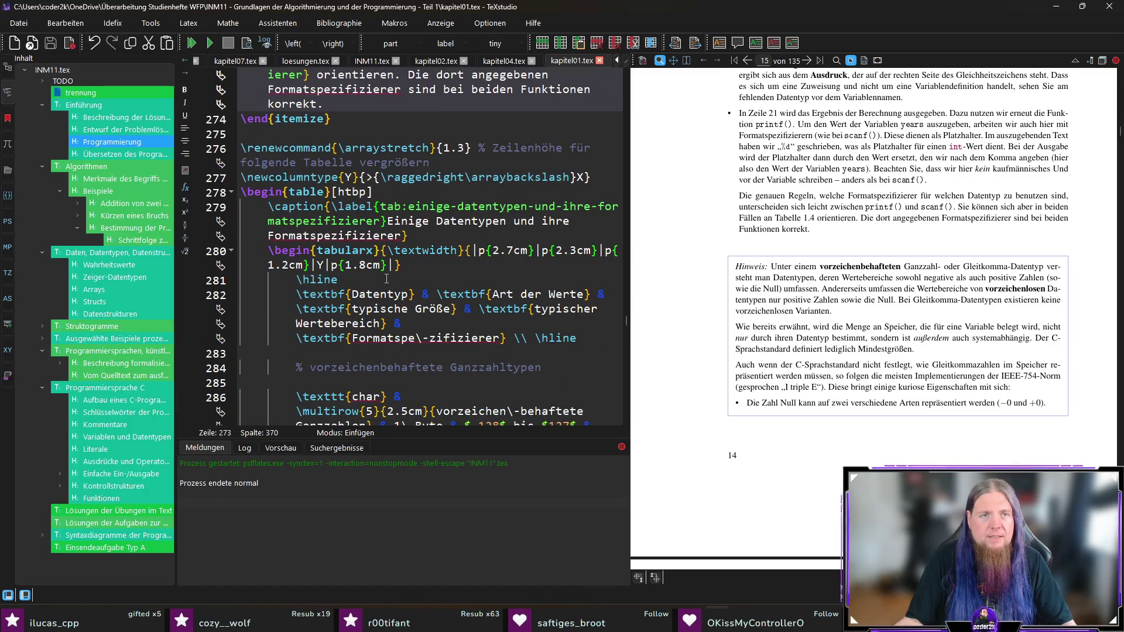
{"action": "scroll", "coordinate": [400, 286], "scroll_direction": "down", "scroll_amount": 7}
{"action": "scroll", "coordinate": [400, 287], "scroll_direction": "down", "scroll_amount": 15}
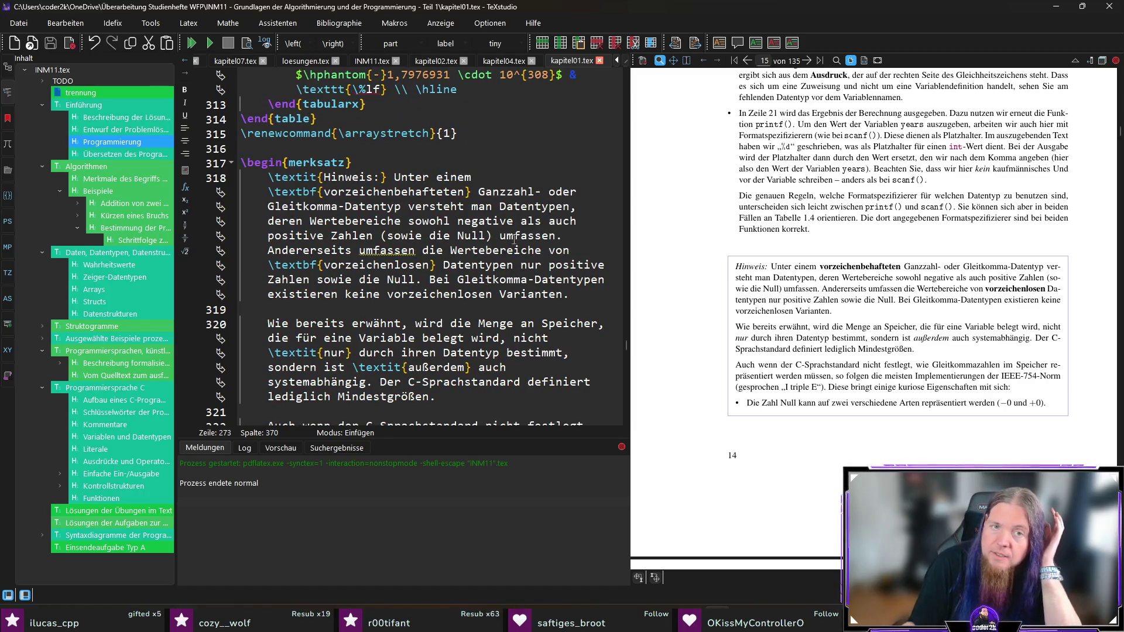
Append ' - jedoch \textit{keine} negativen Zahlen' after 'sowie die Null', then save and recompile.
{"action": "left_click", "coordinate": [414, 280]}
{"action": "type", "text": "- "}
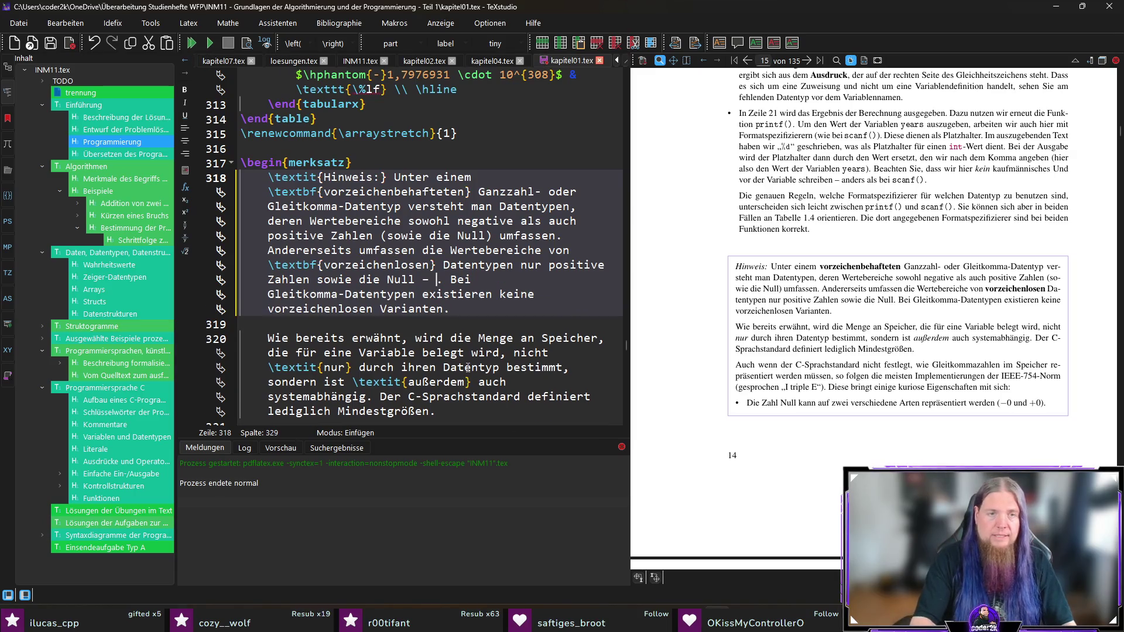
{"action": "type", "text": "jedoch \\t\textit{keine} negativen Zahlen"}
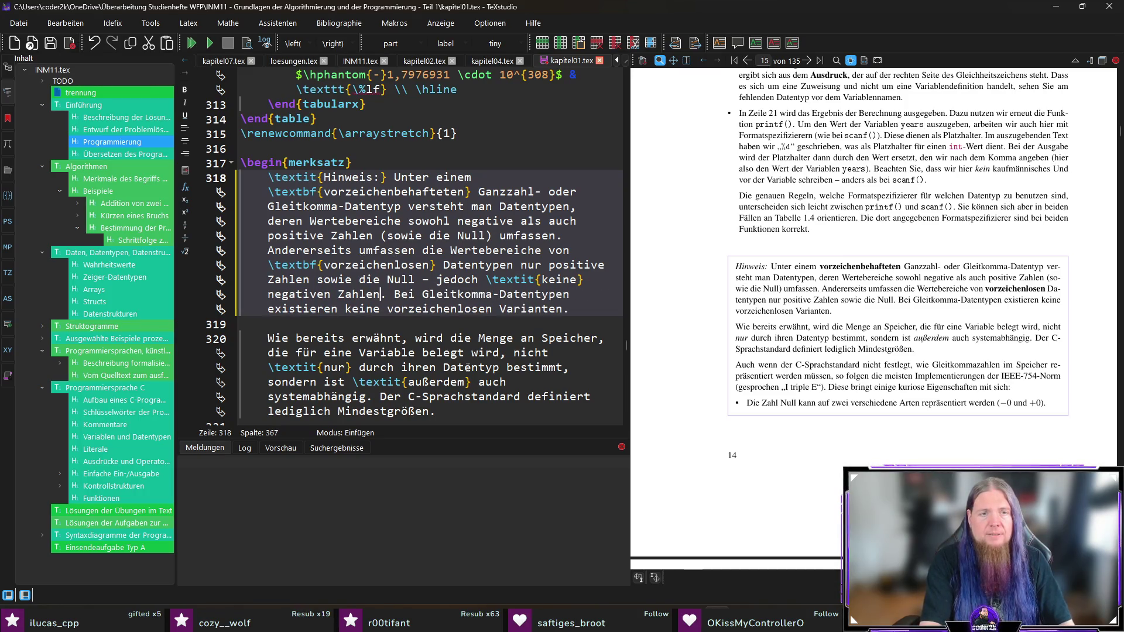
{"action": "key", "text": "ctrl+s"}
{"action": "key", "text": "F5"}
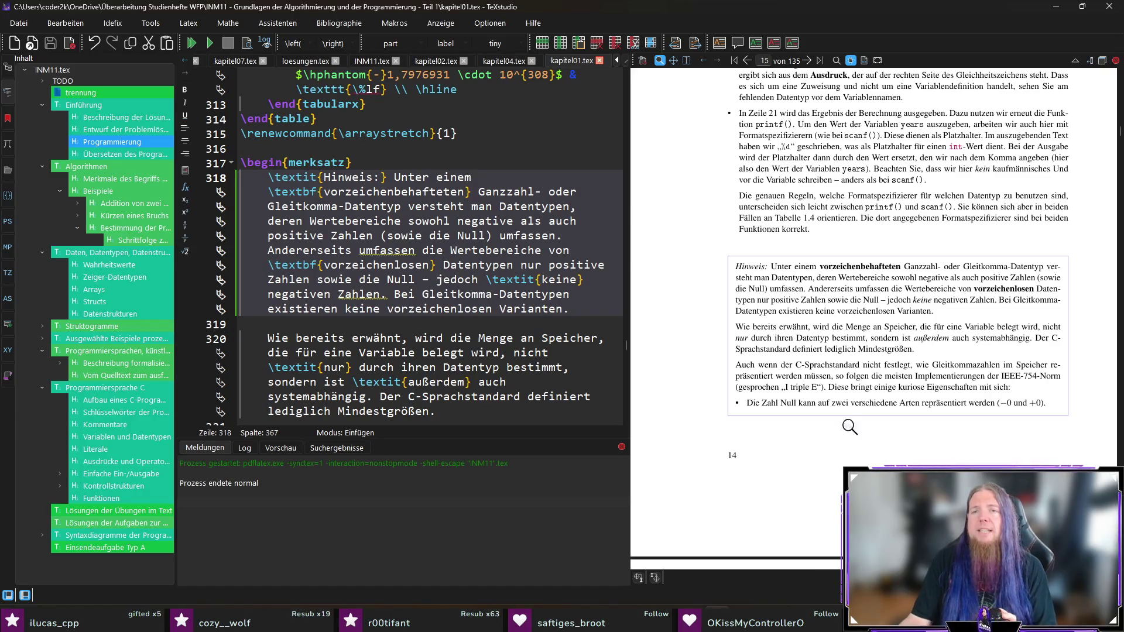
{"action": "left_click", "coordinate": [805, 331], "text": "ctrl"}
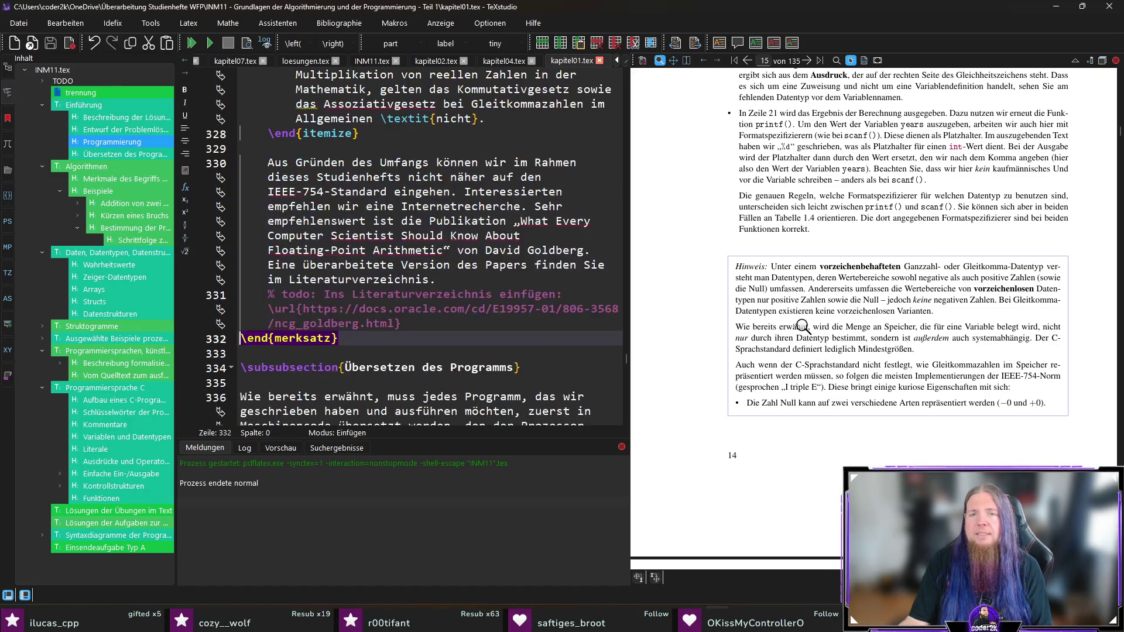
Delete the comma after 'erwähnt' in line 320's 'Wie bereits erwähnt wird die Menge an Speicher'.
{"action": "scroll", "coordinate": [410, 258], "scroll_direction": "up", "scroll_amount": 6}
{"action": "scroll", "coordinate": [410, 257], "scroll_direction": "up", "scroll_amount": 6}
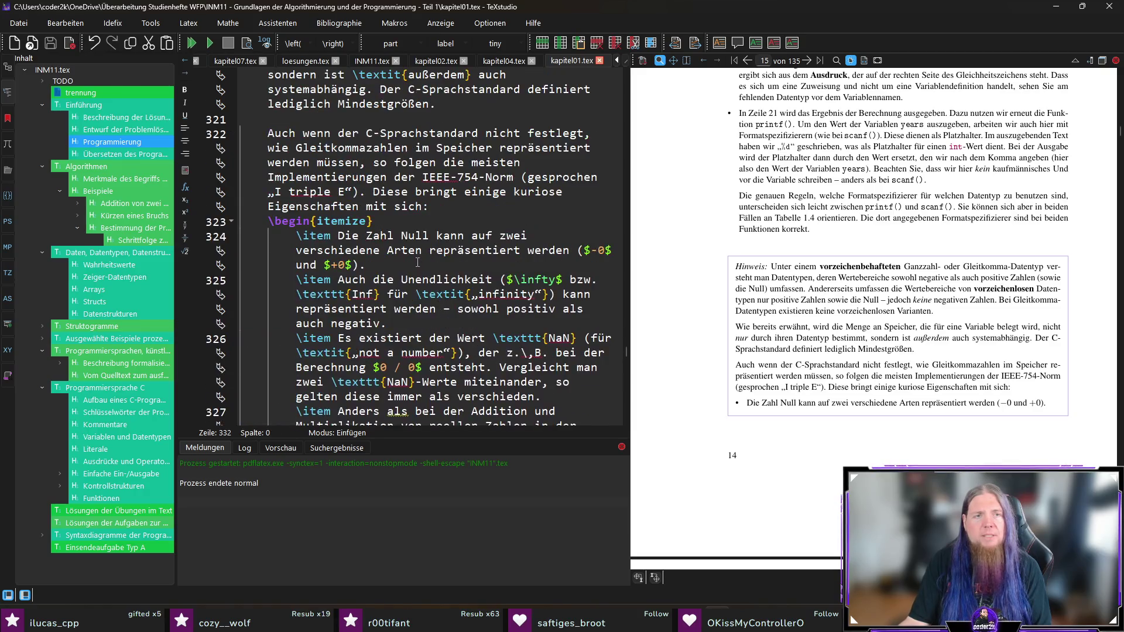
{"action": "left_click", "coordinate": [404, 191]}
{"action": "key", "text": "BackSpace"}
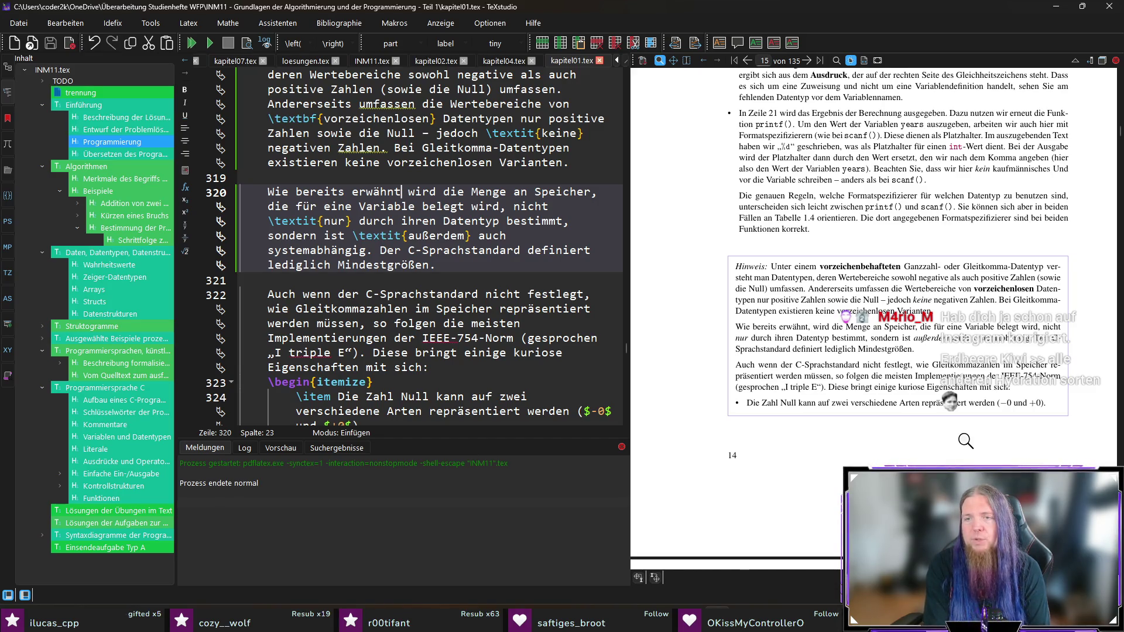
Scroll the PDF past Tabelle 1.4 to page 16 and the Übersetzen des Programms section.
{"action": "scroll", "coordinate": [938, 426], "scroll_direction": "down", "scroll_amount": 3}
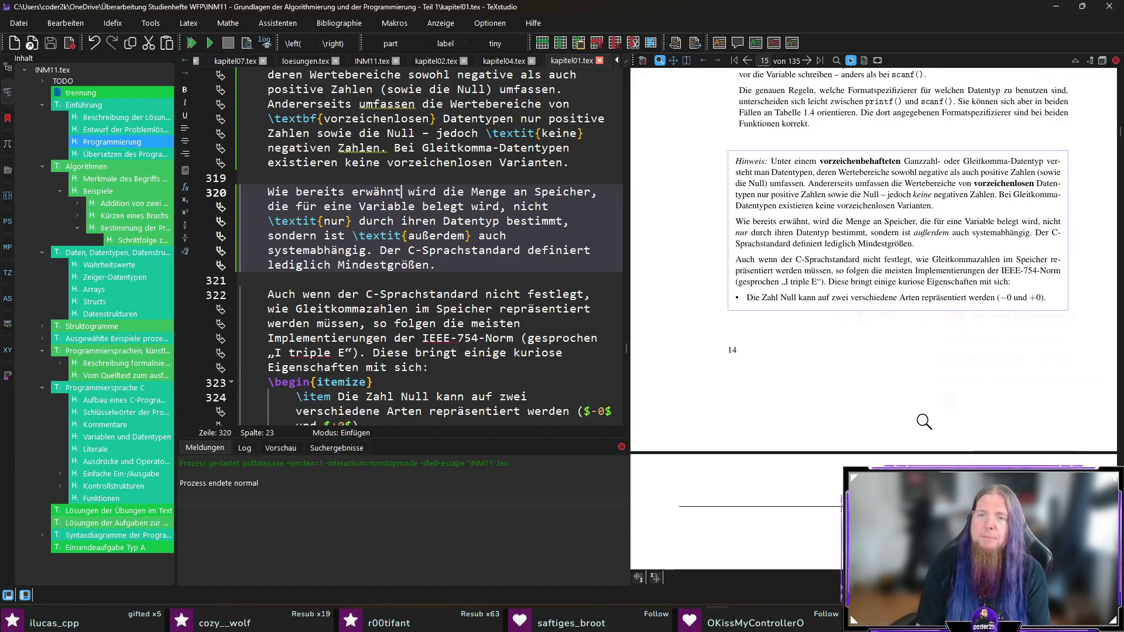
{"action": "scroll", "coordinate": [890, 383], "scroll_direction": "down", "scroll_amount": 5}
{"action": "scroll", "coordinate": [890, 384], "scroll_direction": "down", "scroll_amount": 12}
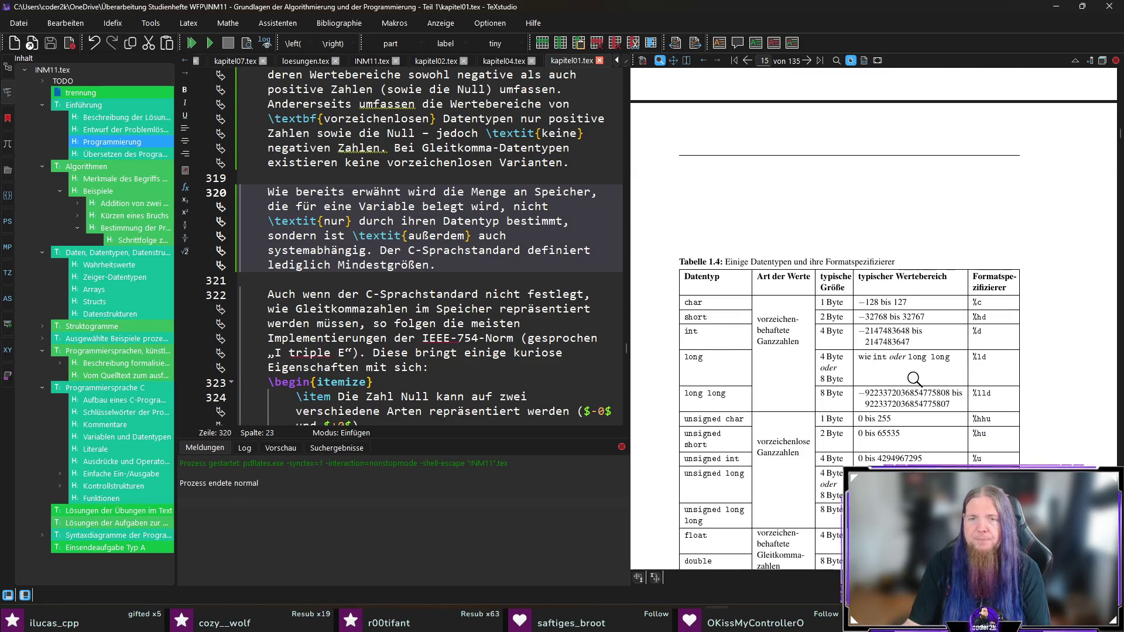
{"action": "scroll", "coordinate": [827, 177], "scroll_direction": "down", "scroll_amount": 10}
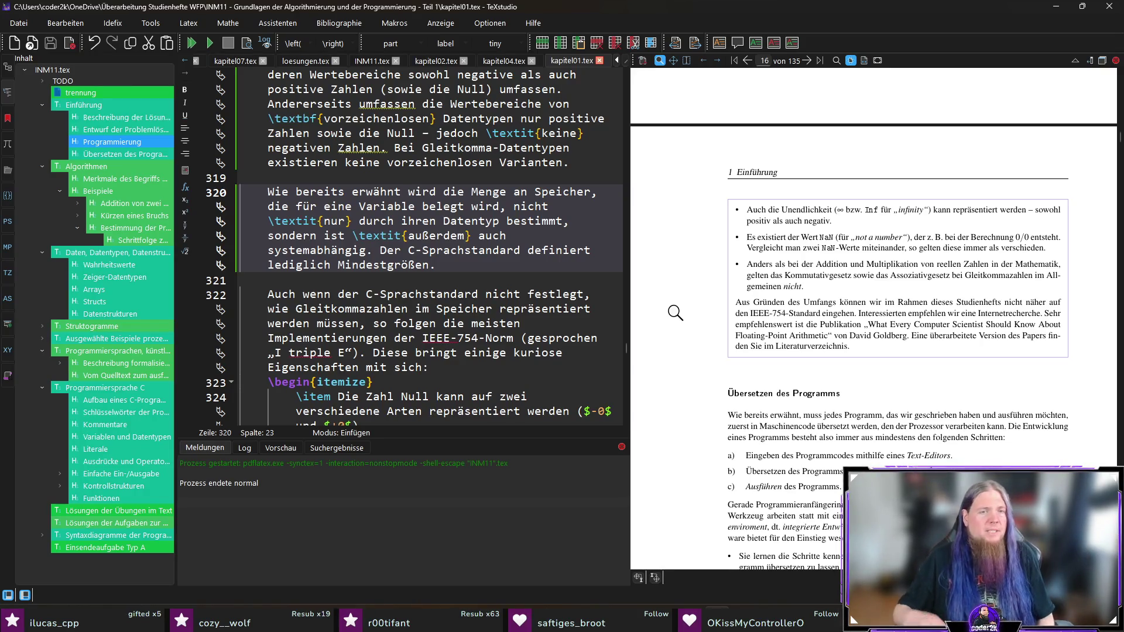
{"action": "scroll", "coordinate": [500, 272], "scroll_direction": "down", "scroll_amount": 10}
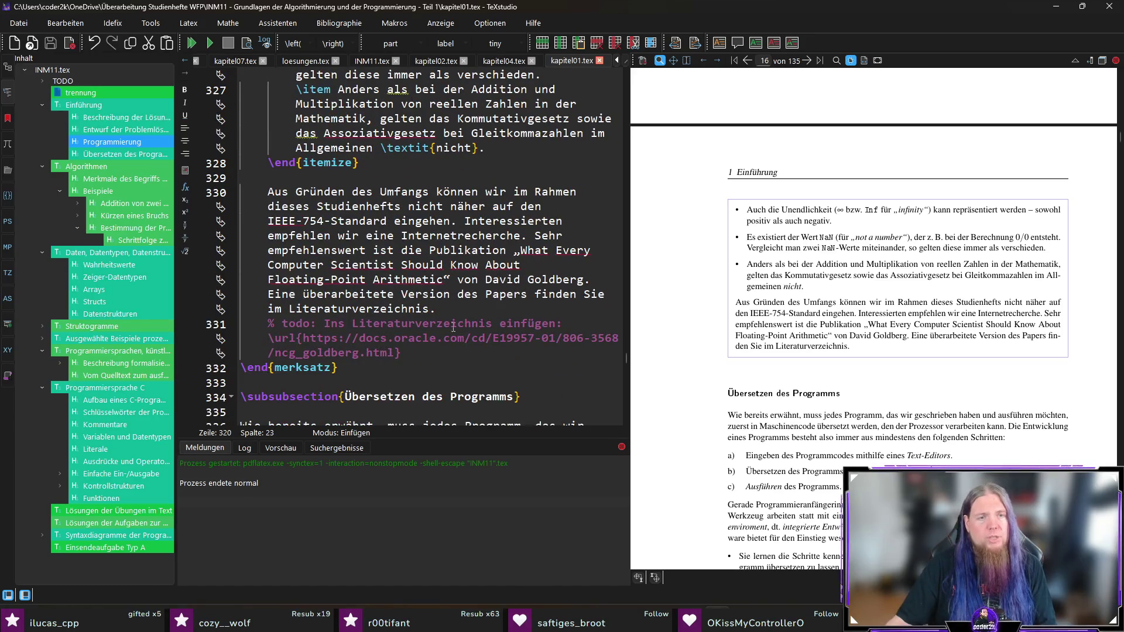
{"action": "left_click", "coordinate": [441, 349]}
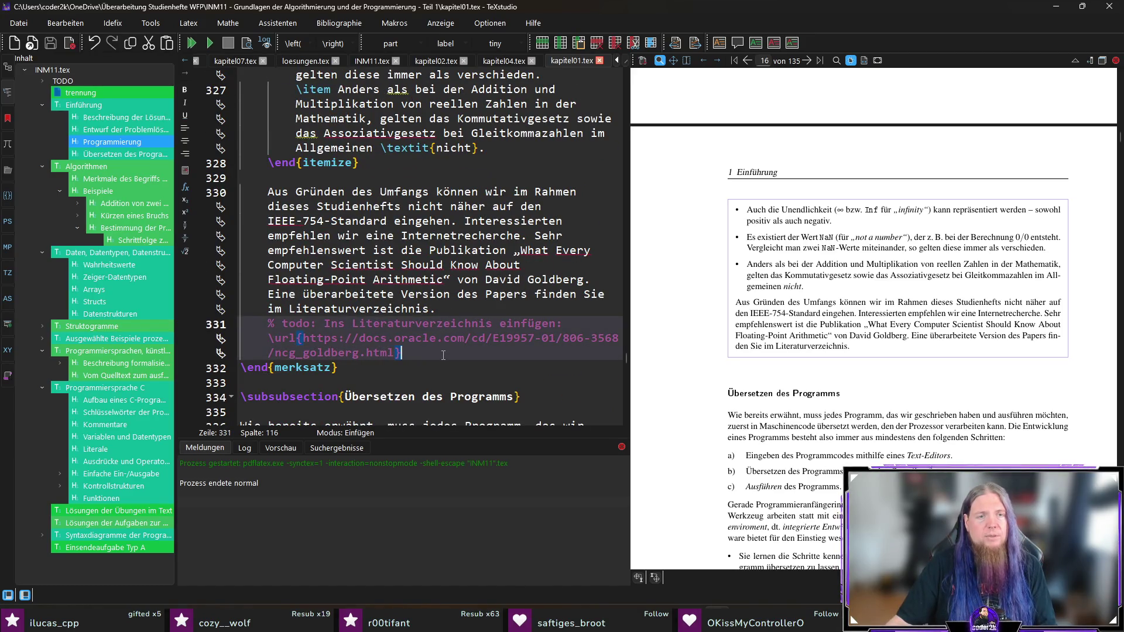
{"action": "left_click", "coordinate": [445, 367]}
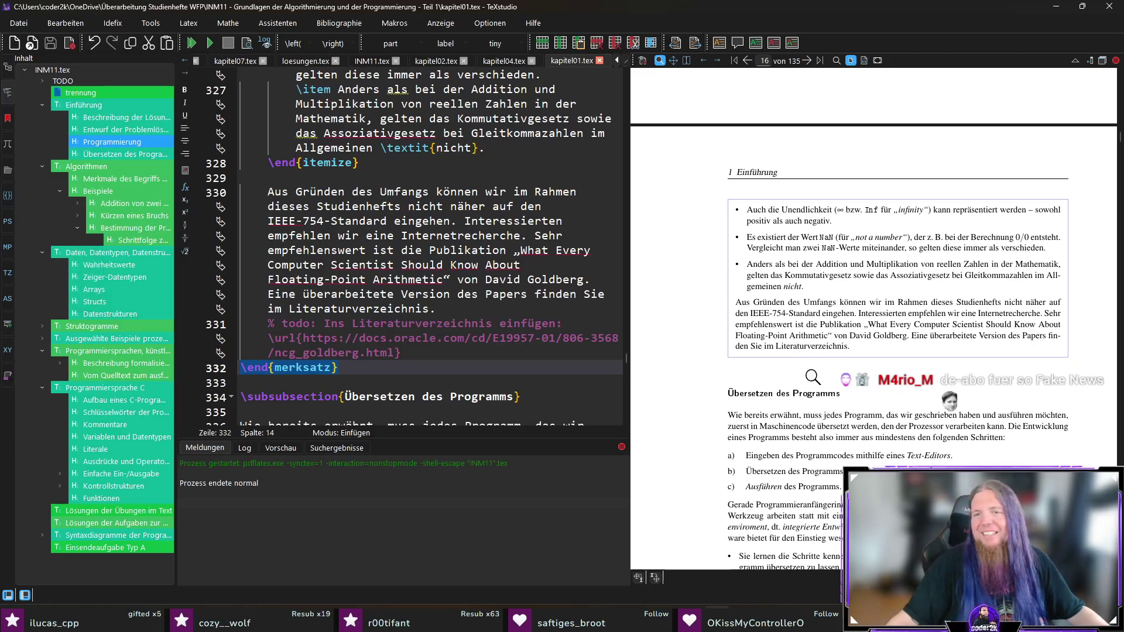
{"action": "scroll", "coordinate": [917, 354], "scroll_direction": "down", "scroll_amount": 3}
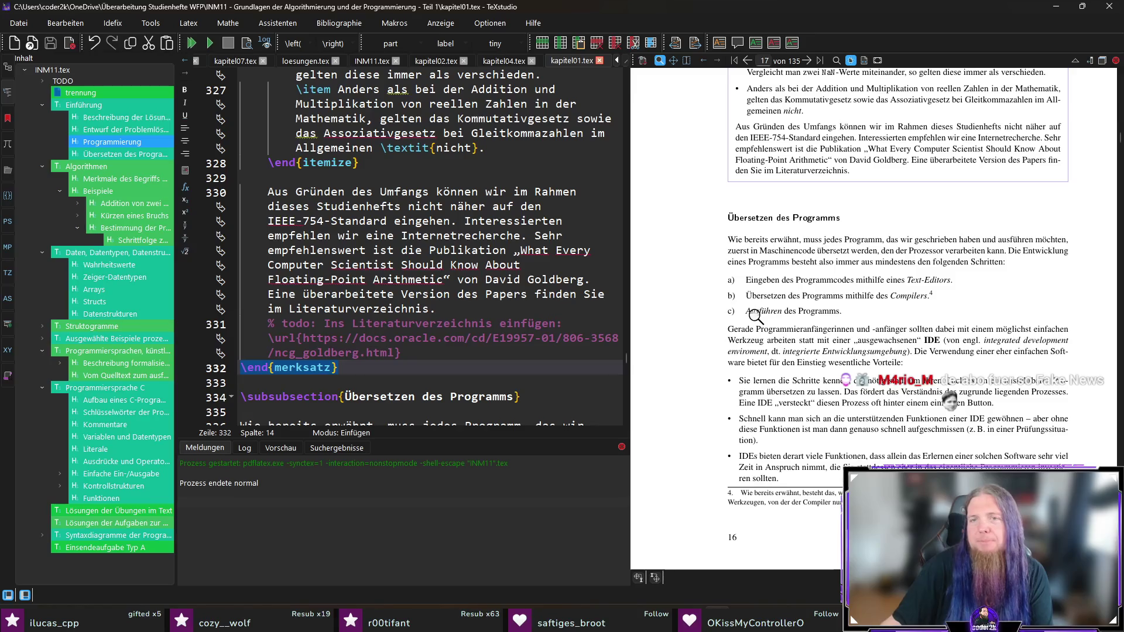
Delete the comma after 'erwähnt' in line 336's 'Wie bereits erwähnt muss jedes Programm'.
{"action": "left_click", "coordinate": [780, 238], "text": "ctrl"}
{"action": "left_click", "coordinate": [381, 338]}
{"action": "key", "text": "BackSpace"}
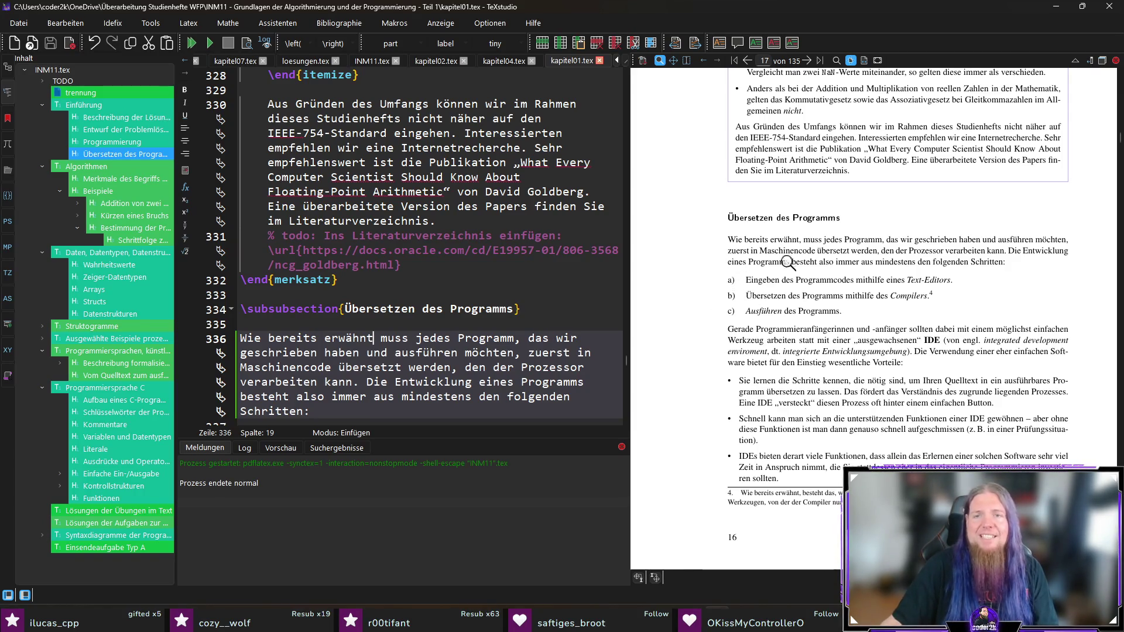
{"action": "scroll", "coordinate": [386, 241], "scroll_direction": "down", "scroll_amount": 5}
Start a label option after \begin{enumerate} on line 338, reaching [label=arabic.
{"action": "left_click", "coordinate": [351, 206]}
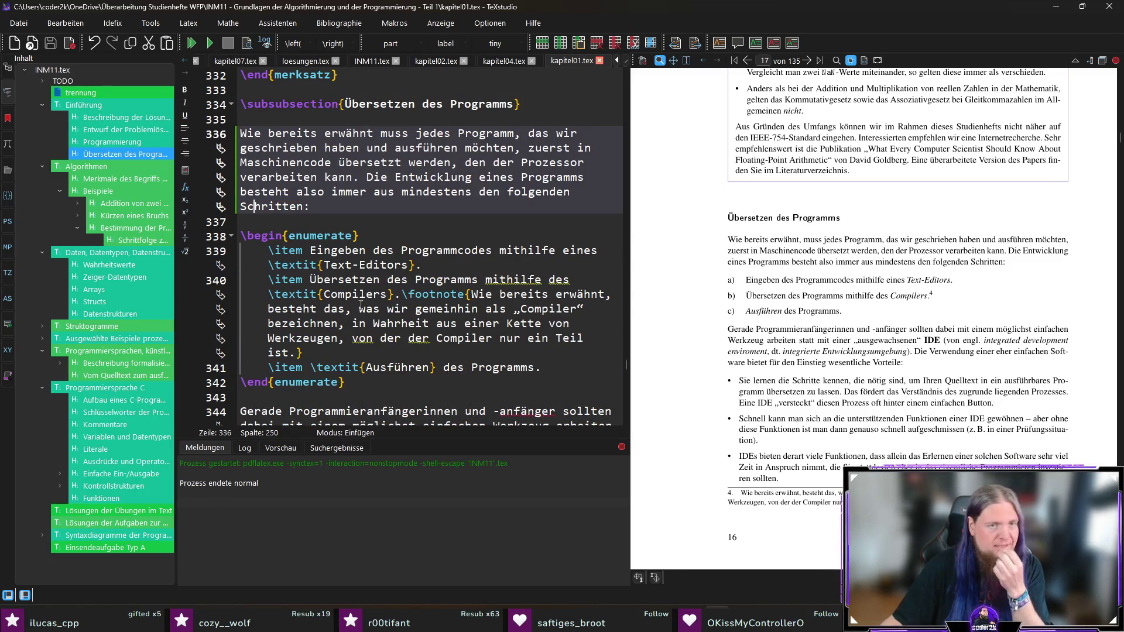
{"action": "left_click", "coordinate": [386, 240]}
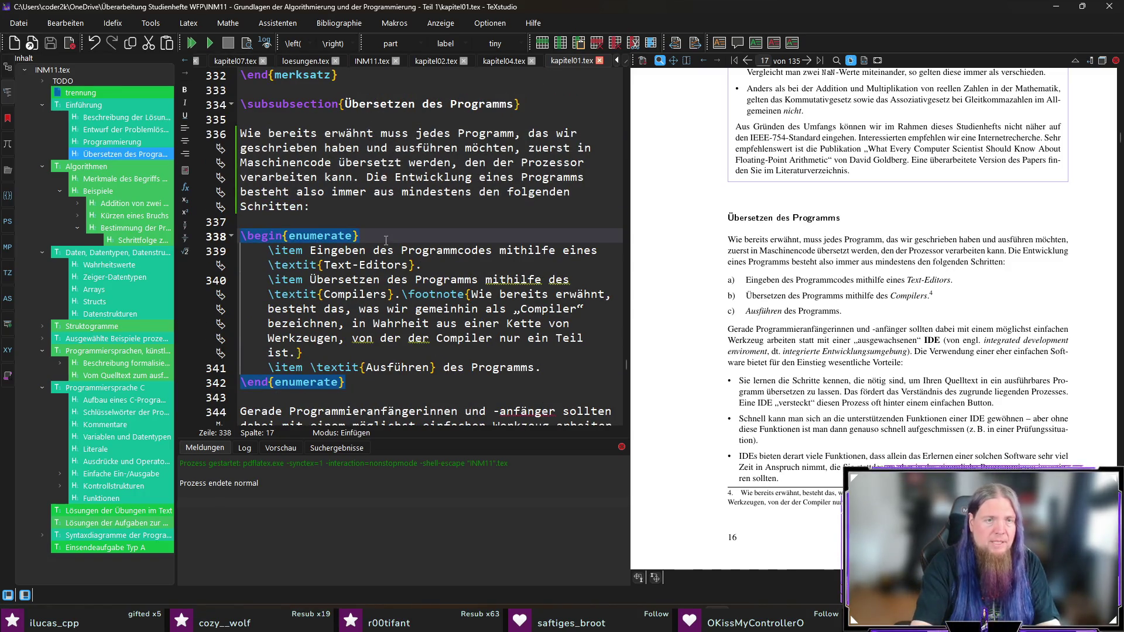
{"action": "type", "text": "[label="}
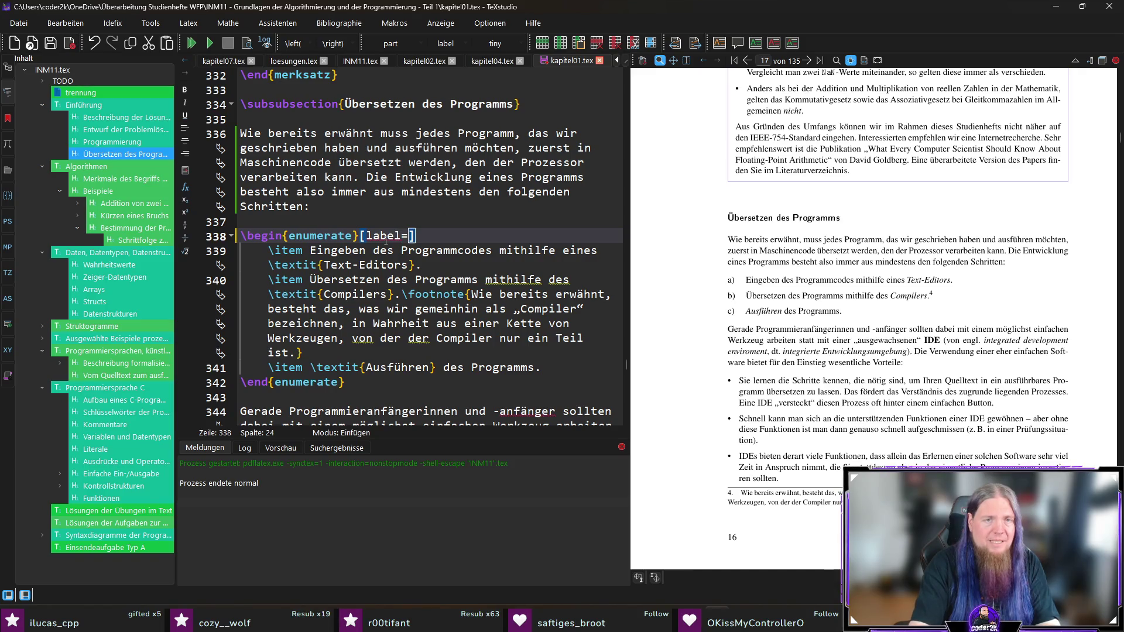
{"action": "type", "text": "*"}
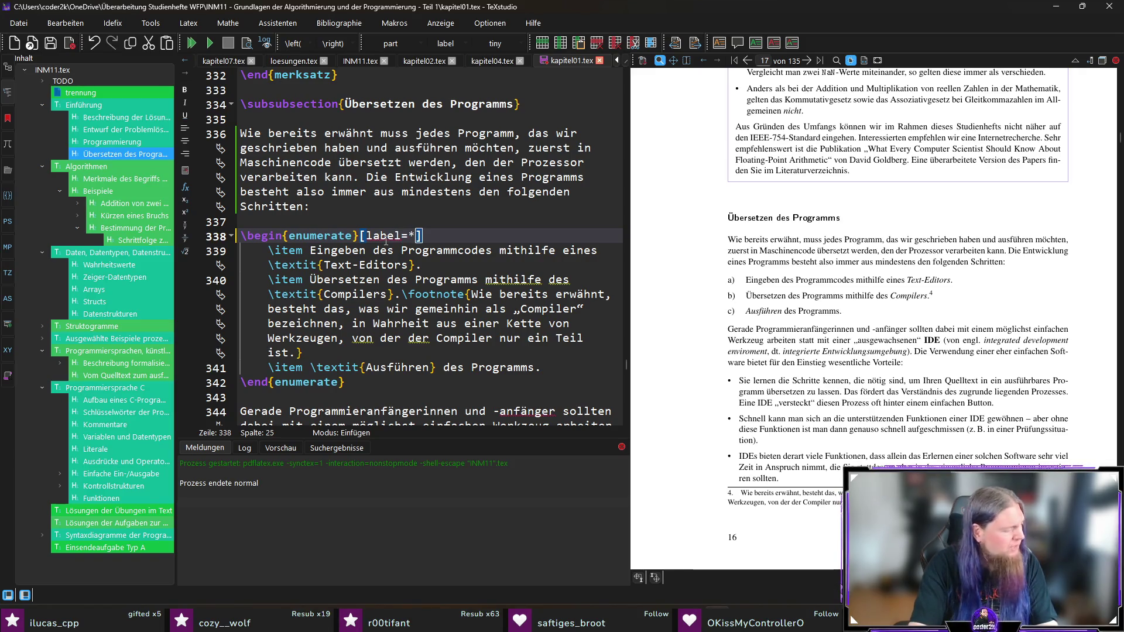
{"action": "key", "text": "BackSpace"}
{"action": "type", "text": "[alp"}
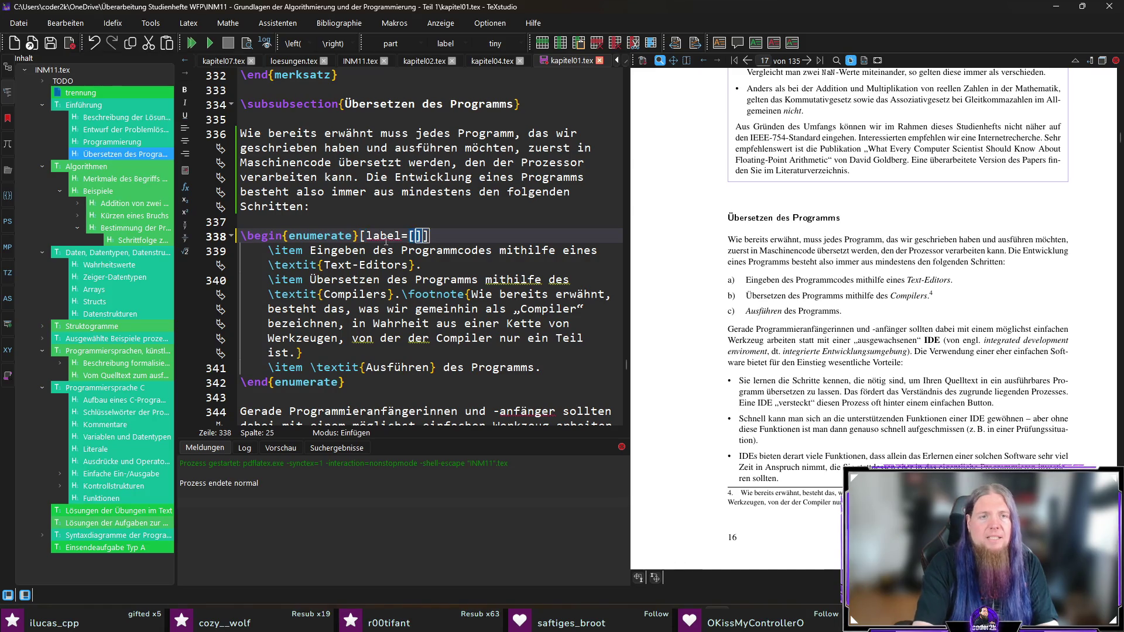
{"action": "type", "text": "ha"}
{"action": "key", "text": "BackSpace"}
{"action": "key", "text": "BackSpace"}
{"action": "key", "text": "BackSpace"}
{"action": "type", "text": "arabic"}
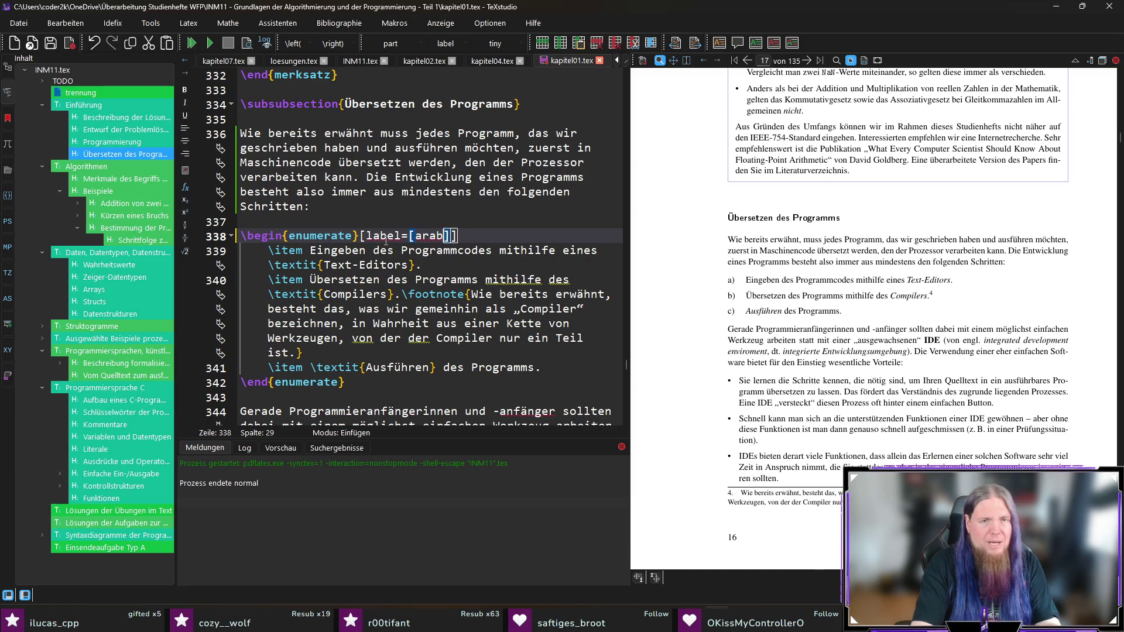
Finish the option as [label=\arabic*.], then save and recompile the chapter.
{"action": "key", "text": "Delete"}
{"action": "key", "text": "Left"}
{"action": "key", "text": "Left"}
{"action": "key", "text": "Left"}
{"action": "key", "text": "BackSpace"}
{"action": "type", "text": "\\"}
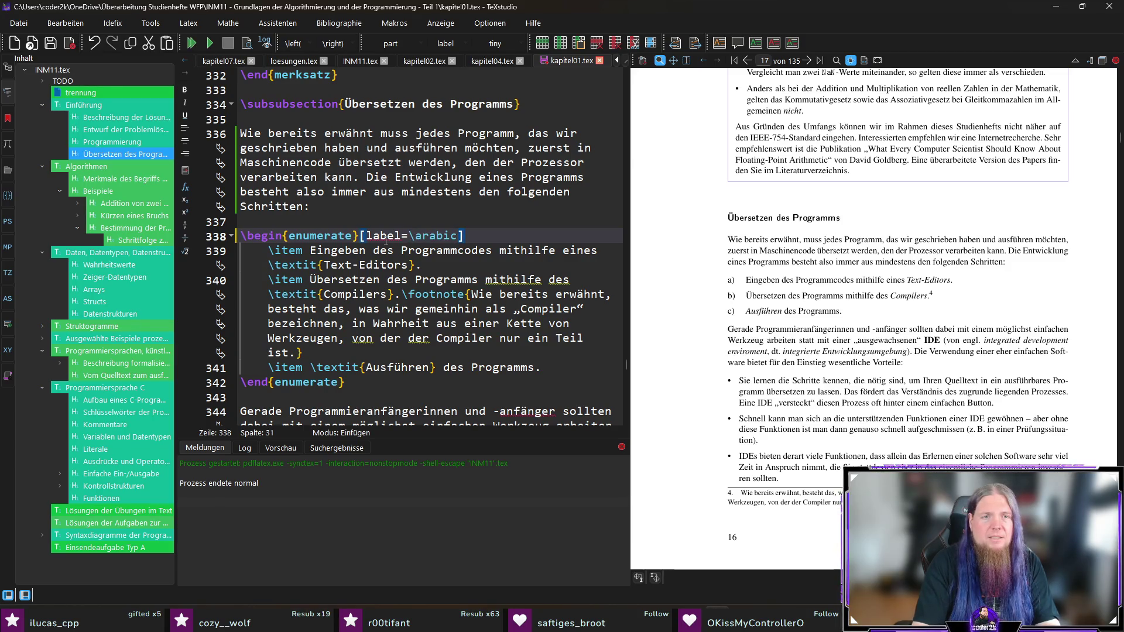
{"action": "type", "text": "."}
{"action": "key", "text": "BackSpace"}
{"action": "type", "text": "*."}
{"action": "key", "text": "ctrl+s"}
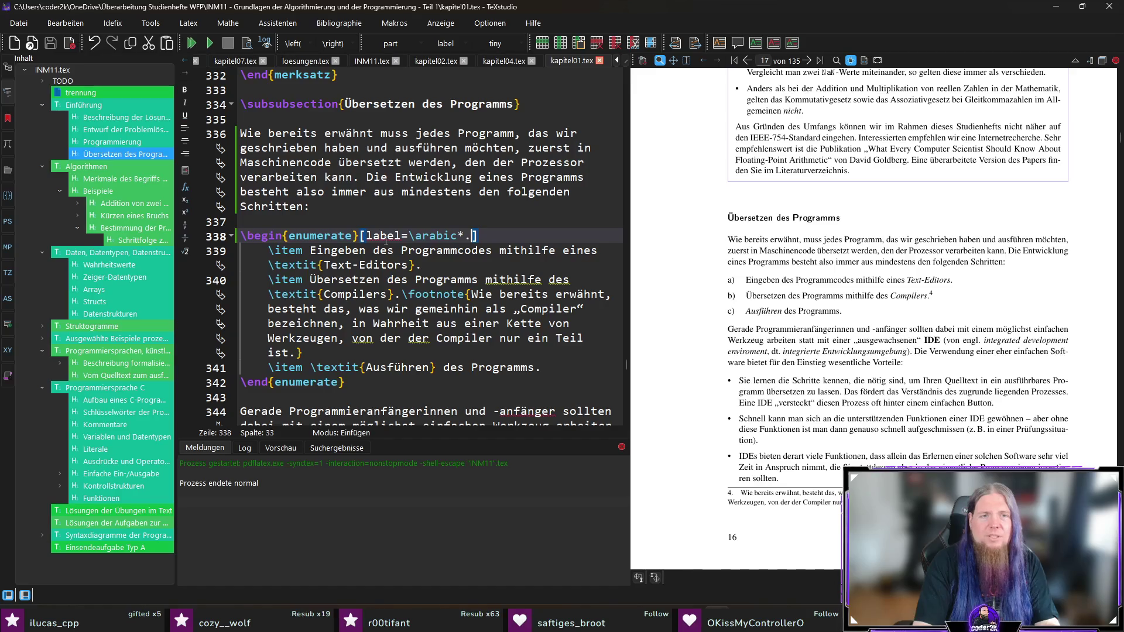
{"action": "key", "text": "F5"}
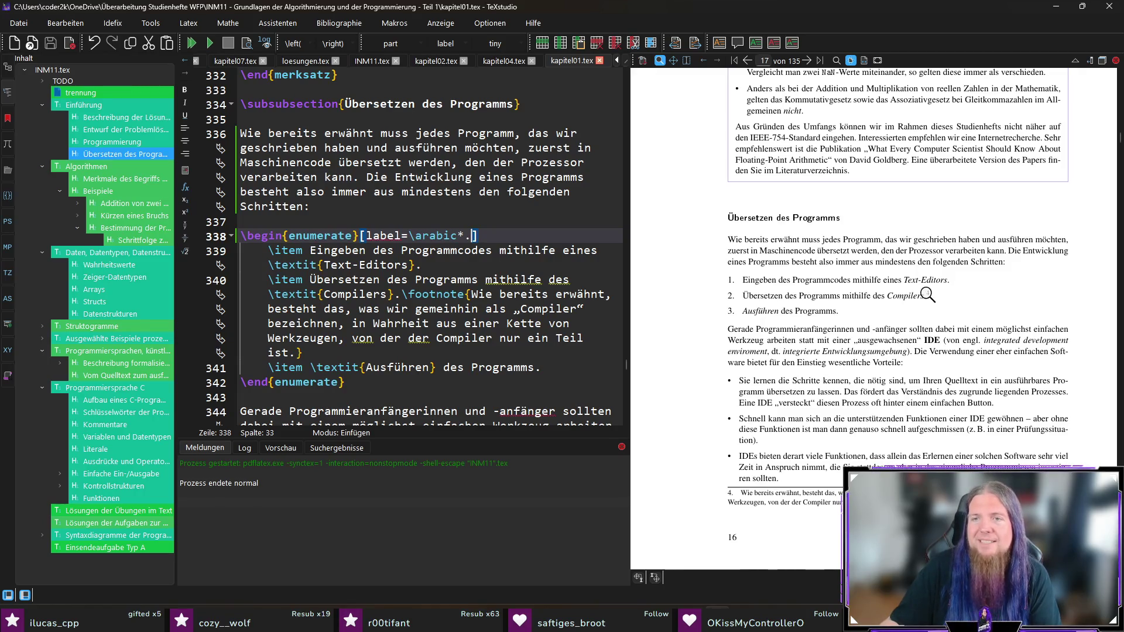
Delete the comma after 'erwähnt' in the compiler footnote on line 340.
{"action": "scroll", "coordinate": [982, 289], "scroll_direction": "down", "scroll_amount": 1}
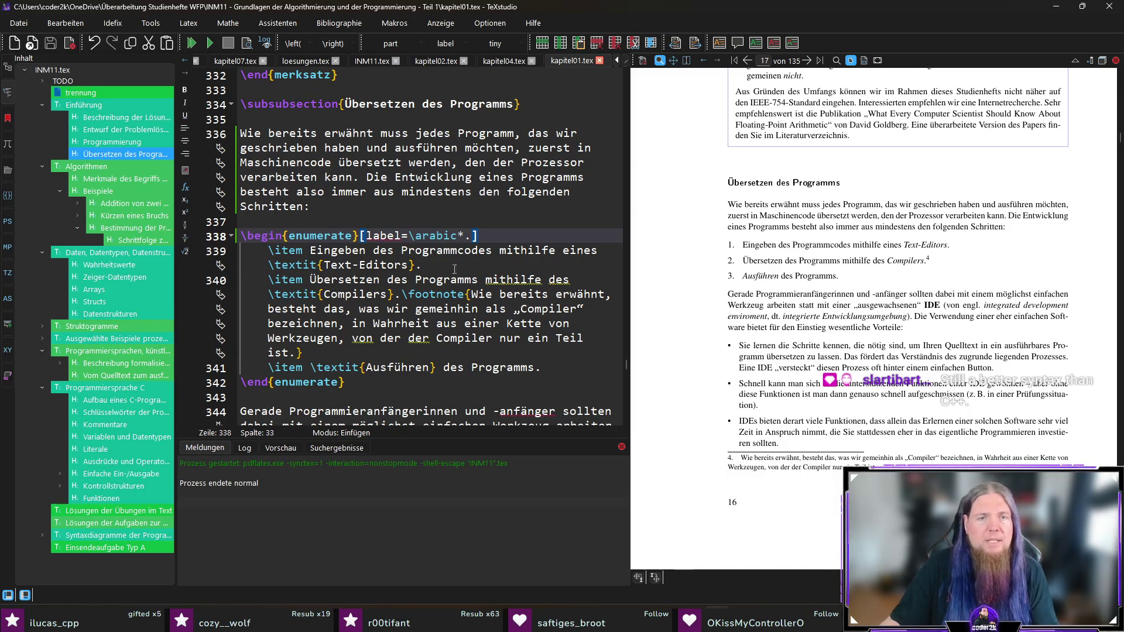
{"action": "left_click", "coordinate": [609, 295]}
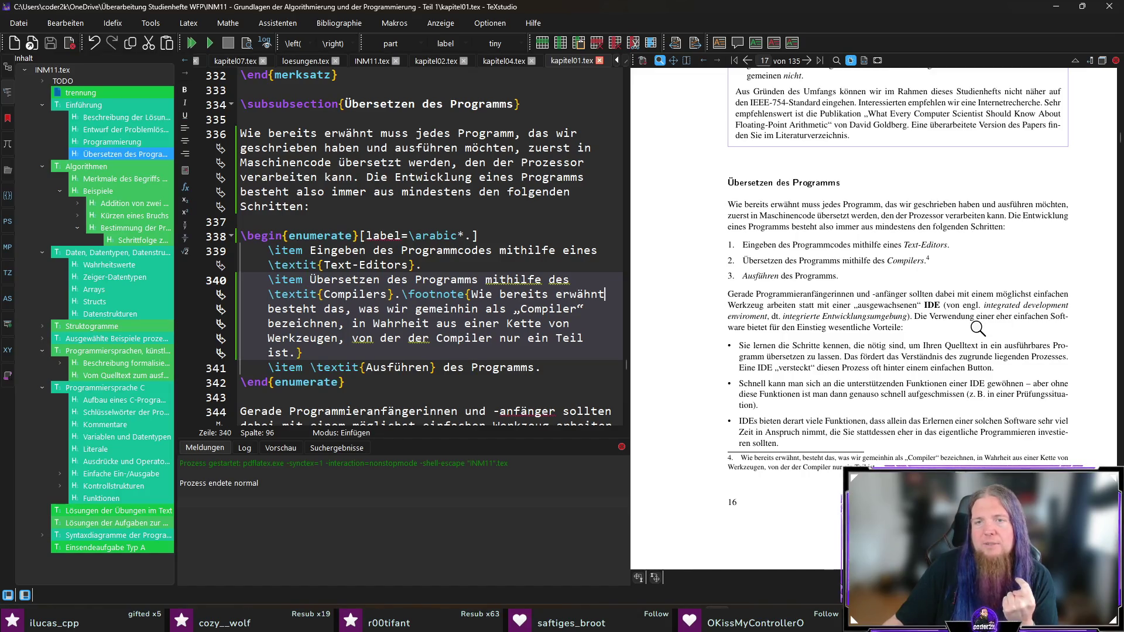
{"action": "left_click", "coordinate": [963, 305], "text": "ctrl"}
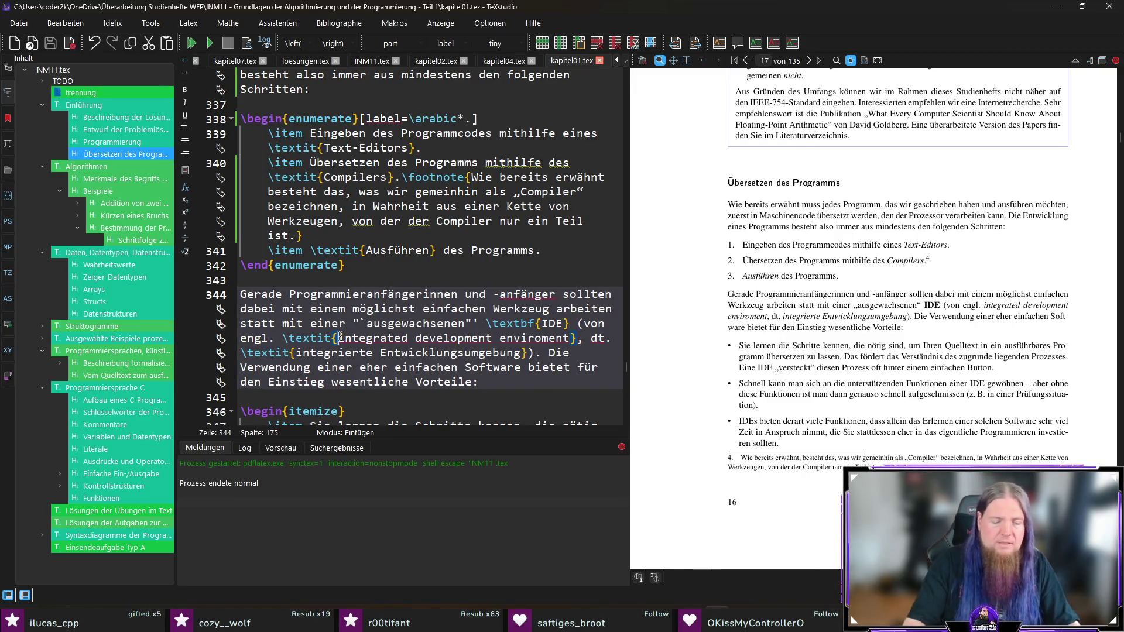
Wrap both IDE terms on line 344 in „ “ quotation marks and save the file.
{"action": "type", "text": ","}
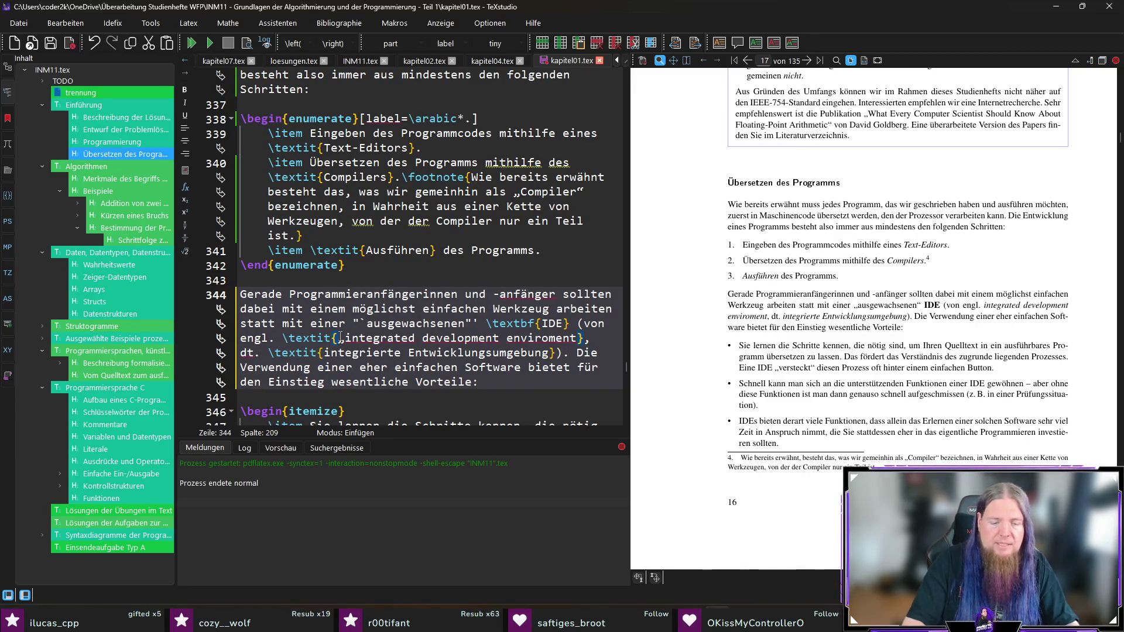
{"action": "type", "text": "“"}
{"action": "key", "text": "Right"}
{"action": "key", "text": "Right"}
{"action": "key", "text": "Right"}
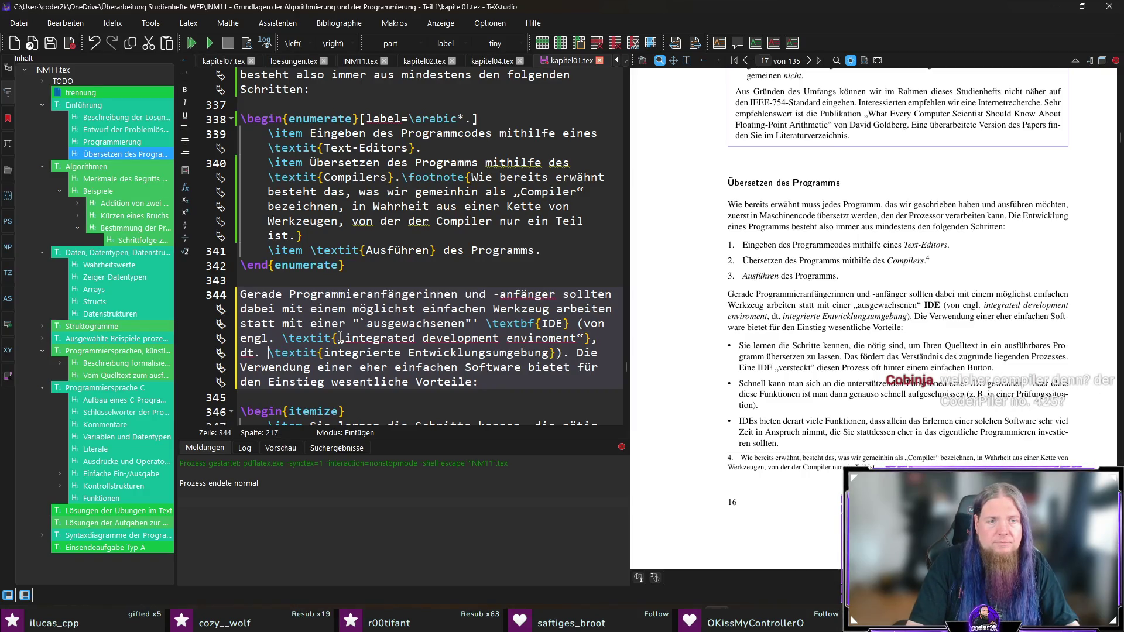
{"action": "type", "text": "„"}
{"action": "key", "text": "ctrl+Right"}
{"action": "key", "text": "ctrl+Right"}
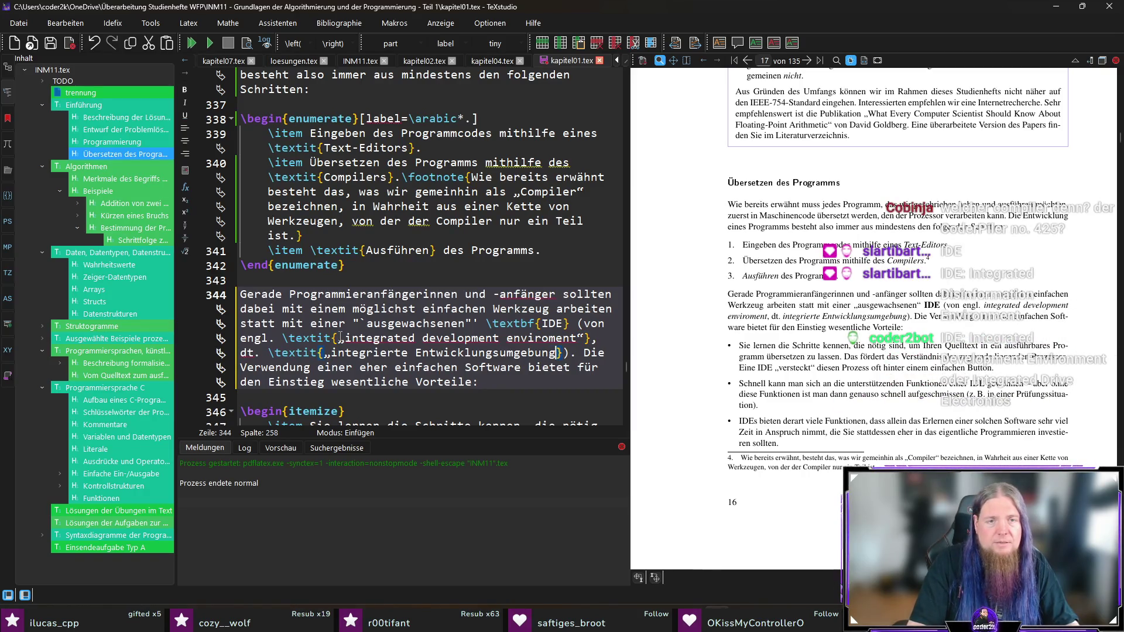
{"action": "type", "text": "“"}
{"action": "key", "text": "ctrl+s"}
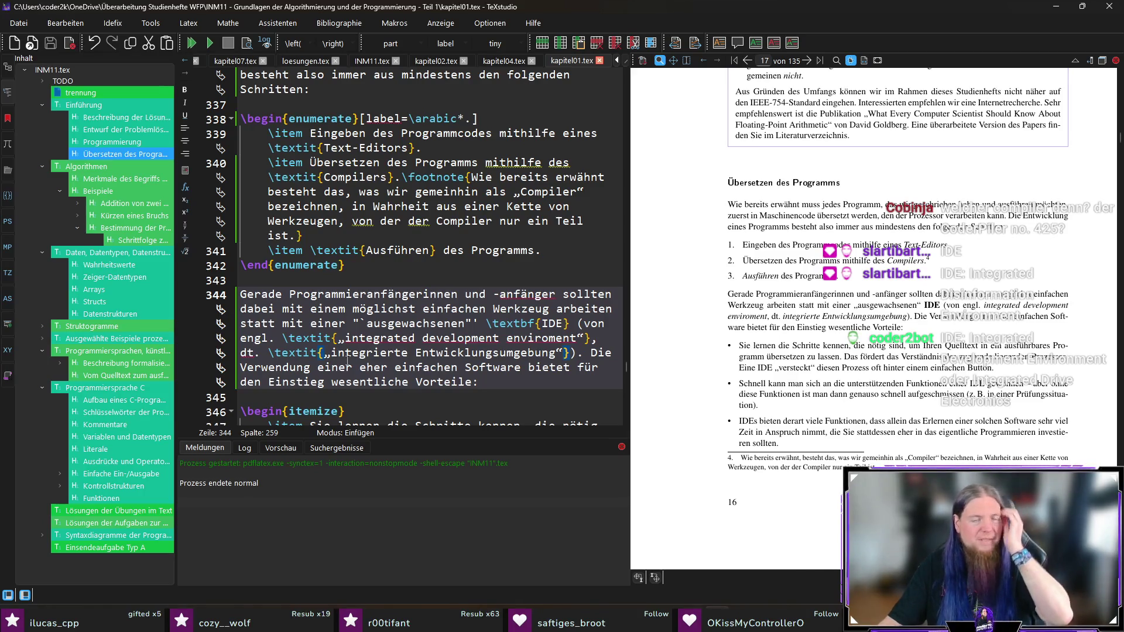
{"action": "left_click", "coordinate": [512, 386]}
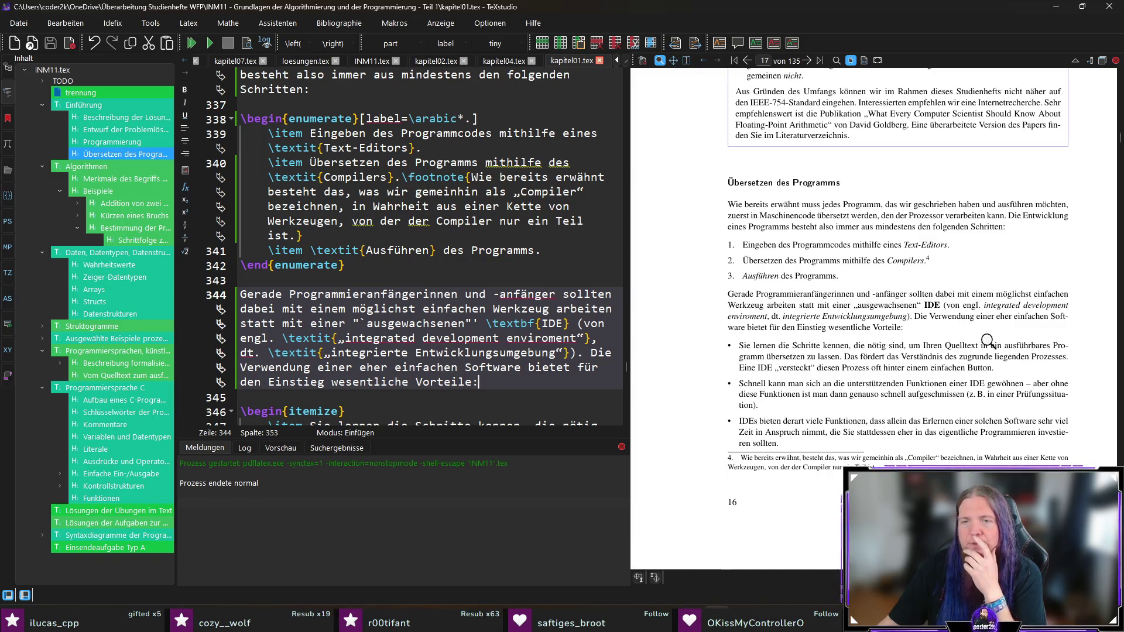
{"action": "scroll", "coordinate": [954, 358], "scroll_direction": "down", "scroll_amount": 1}
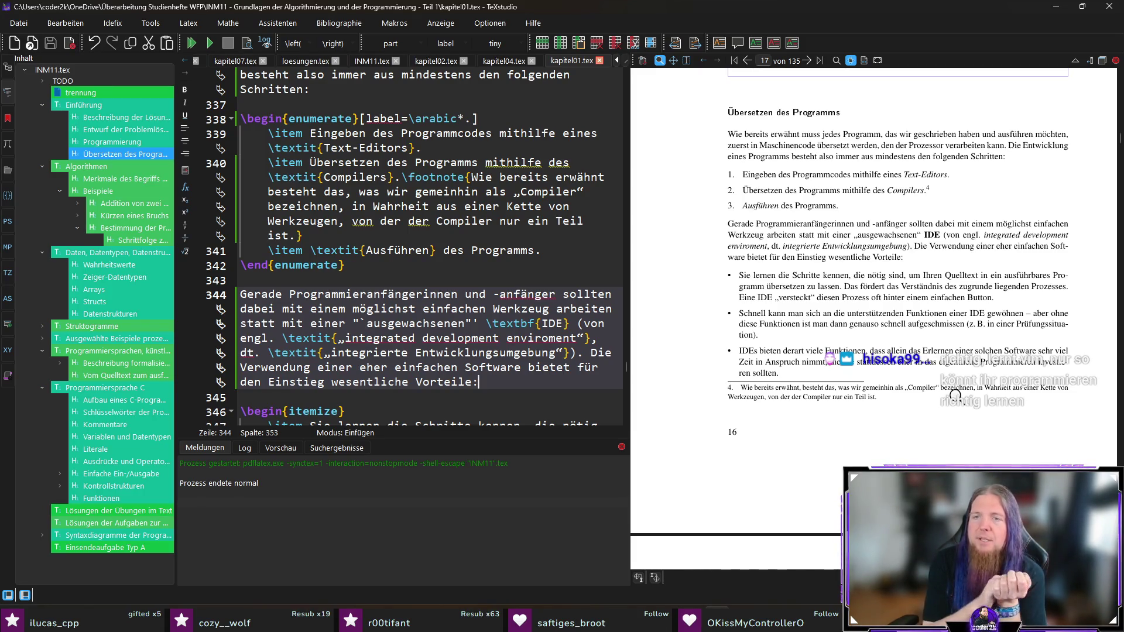
Replace 'Button' with 'Knopfdruck' in the first IDE bullet.
{"action": "scroll", "coordinate": [458, 269], "scroll_direction": "down", "scroll_amount": 5}
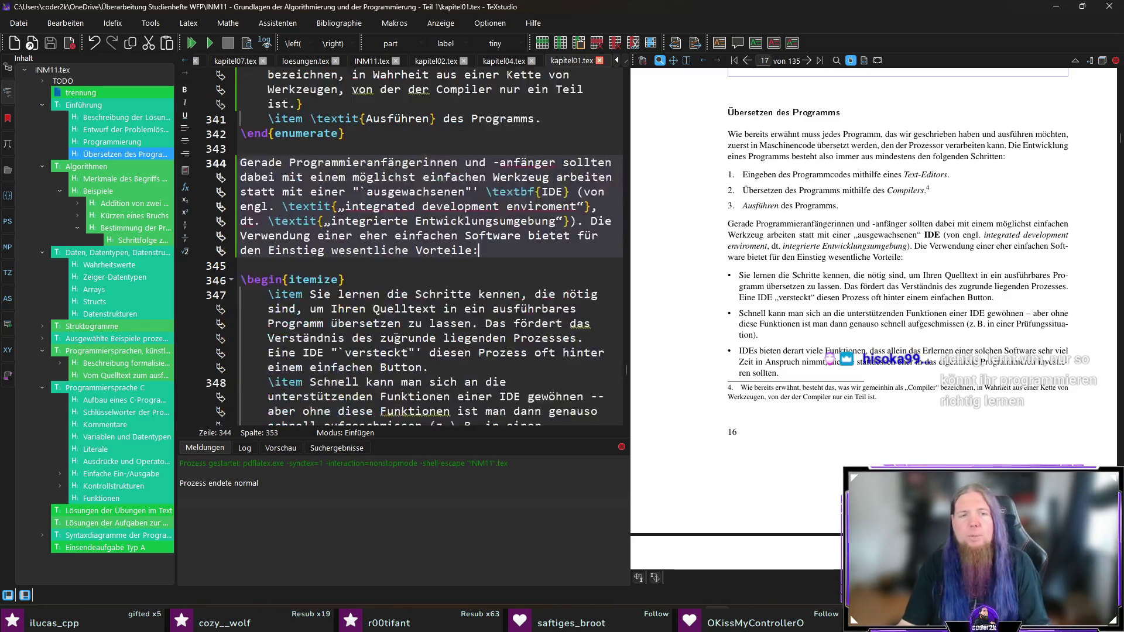
{"action": "double_click", "coordinate": [409, 279]}
{"action": "type", "text": "Knopfdr"}
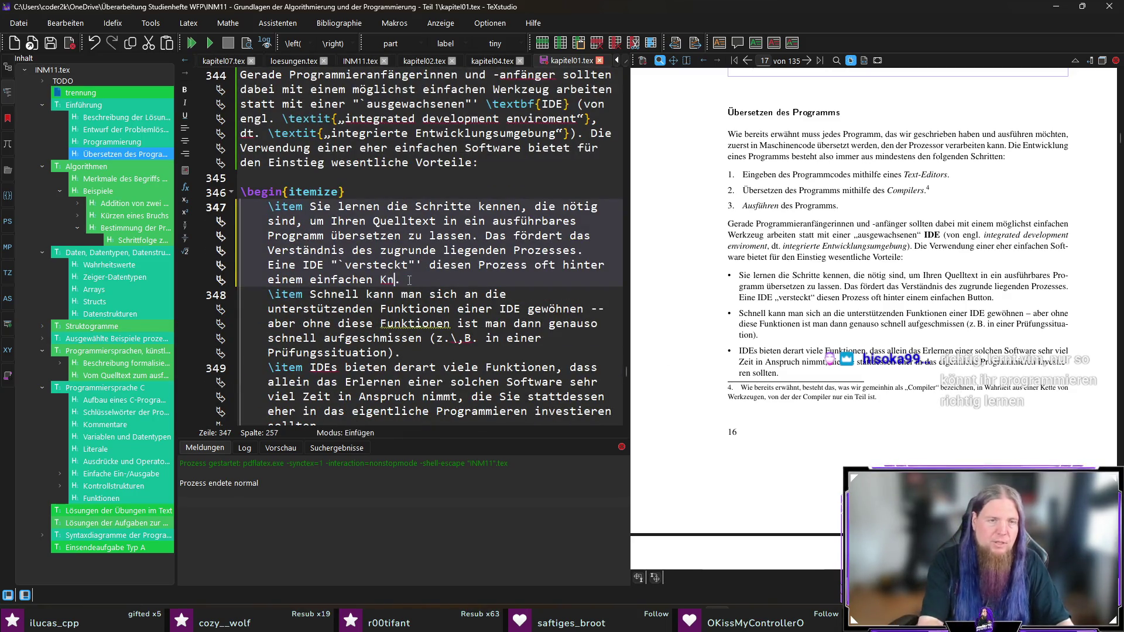
{"action": "key", "text": "BackSpace"}
{"action": "key", "text": "BackSpace"}
{"action": "type", "text": "uc"}
Separate the \item entries with blank lines and recompile the document.
{"action": "key", "text": "Down"}
{"action": "key", "text": "Home"}
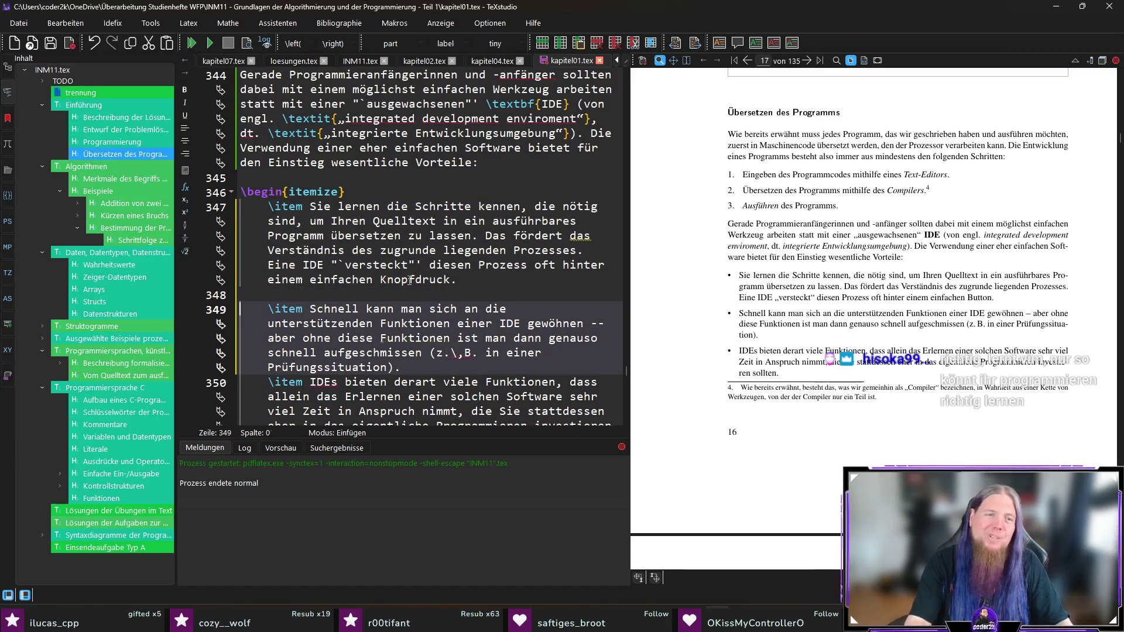
{"action": "key", "text": "Return"}
{"action": "key", "text": "Down"}
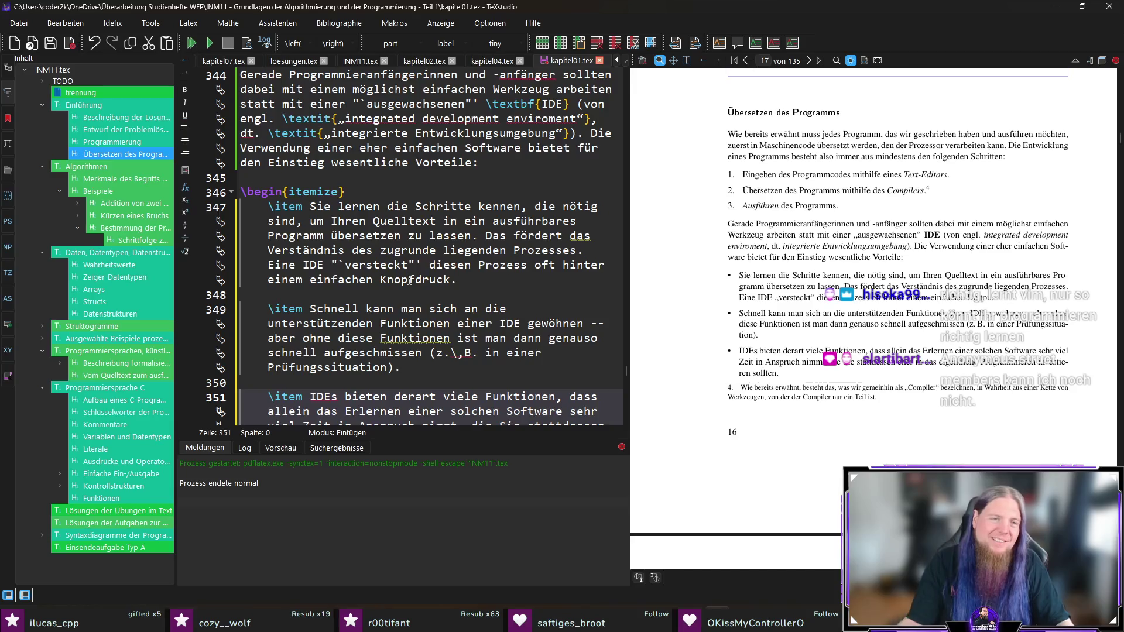
{"action": "scroll", "coordinate": [439, 293], "scroll_direction": "down", "scroll_amount": 3}
{"action": "scroll", "coordinate": [456, 310], "scroll_direction": "up", "scroll_amount": 4}
{"action": "left_click", "coordinate": [475, 326]}
{"action": "key", "text": "F5"}
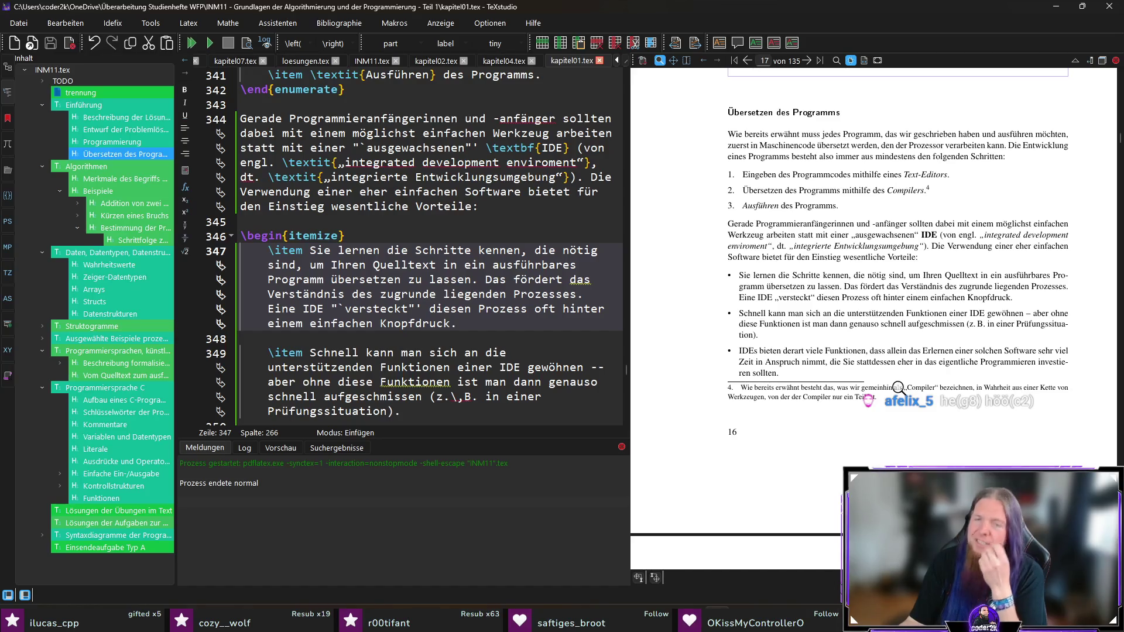
Magnify the PDF to confirm 'Knopfdruck', then scroll on to the text-editor recommendations.
{"action": "left_click", "coordinate": [850, 358]}
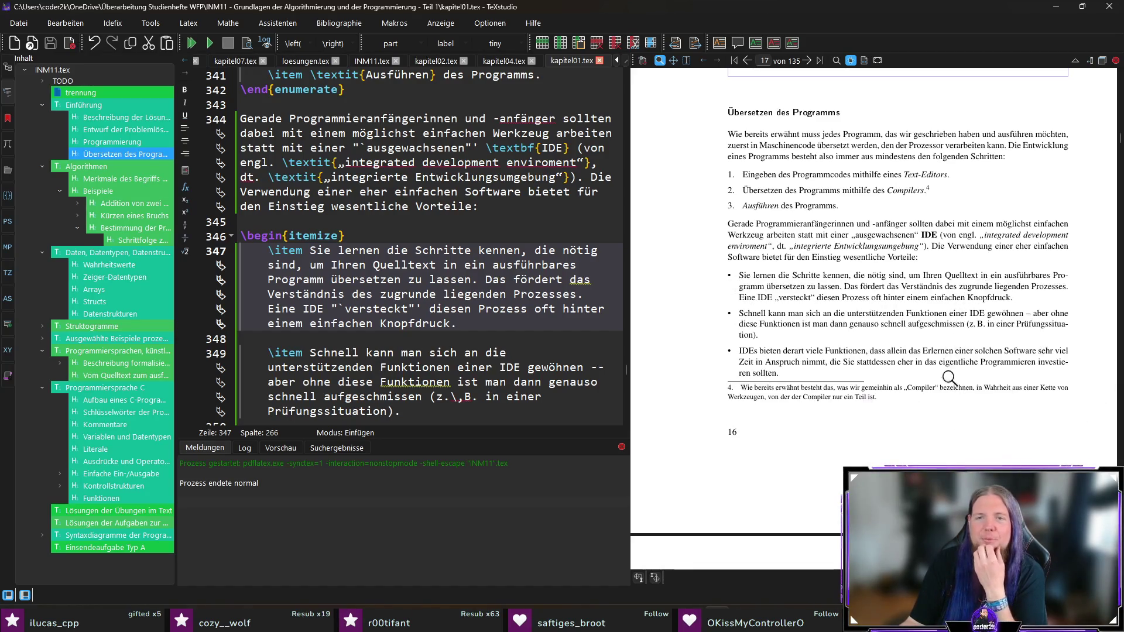
{"action": "scroll", "coordinate": [1018, 384], "scroll_direction": "down", "scroll_amount": 5}
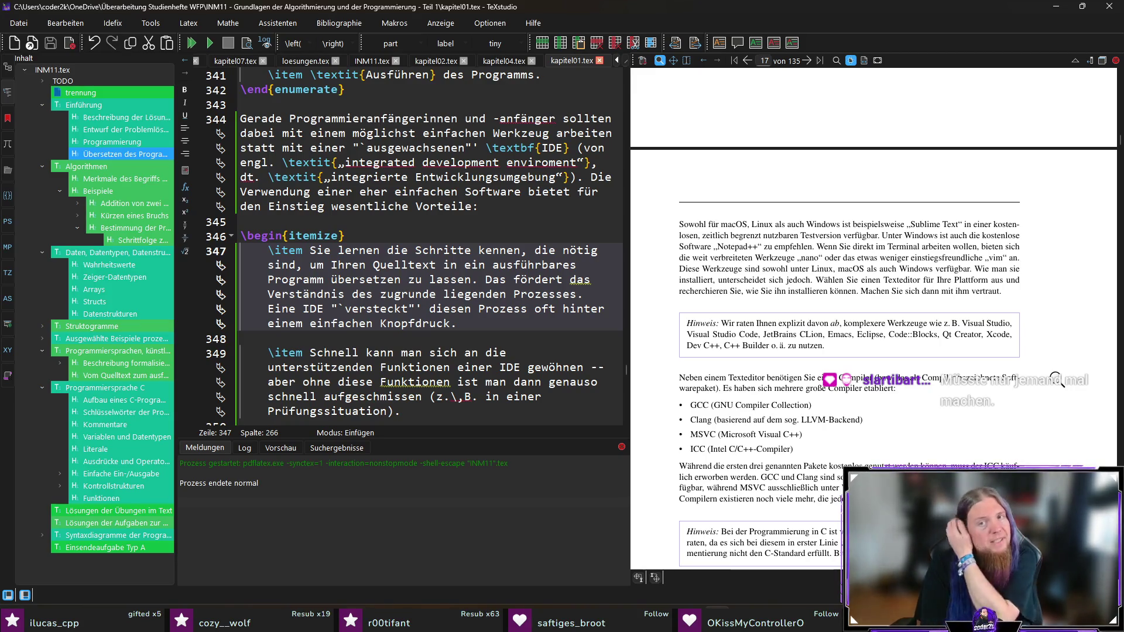
Scroll the PDF to page 18, magnifying the Hinweis boxes by the GCC, Clang, MSVC, ICC list.
{"action": "scroll", "coordinate": [1042, 389], "scroll_direction": "down", "scroll_amount": 2}
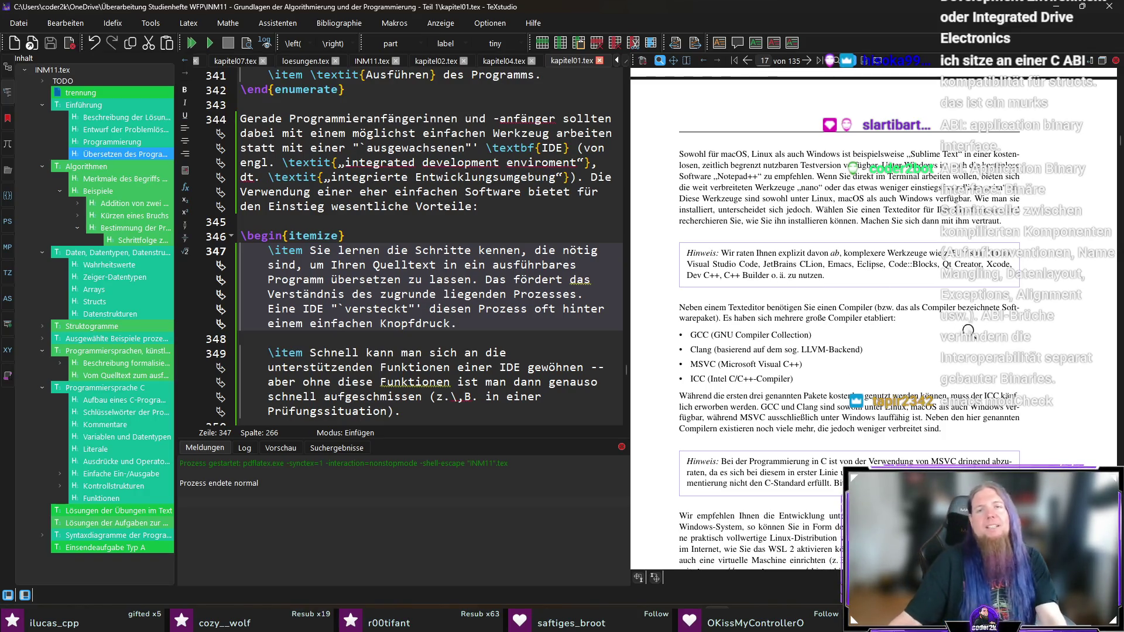
{"action": "left_click_drag", "start_coordinate": [756, 283], "coordinate": [978, 355]}
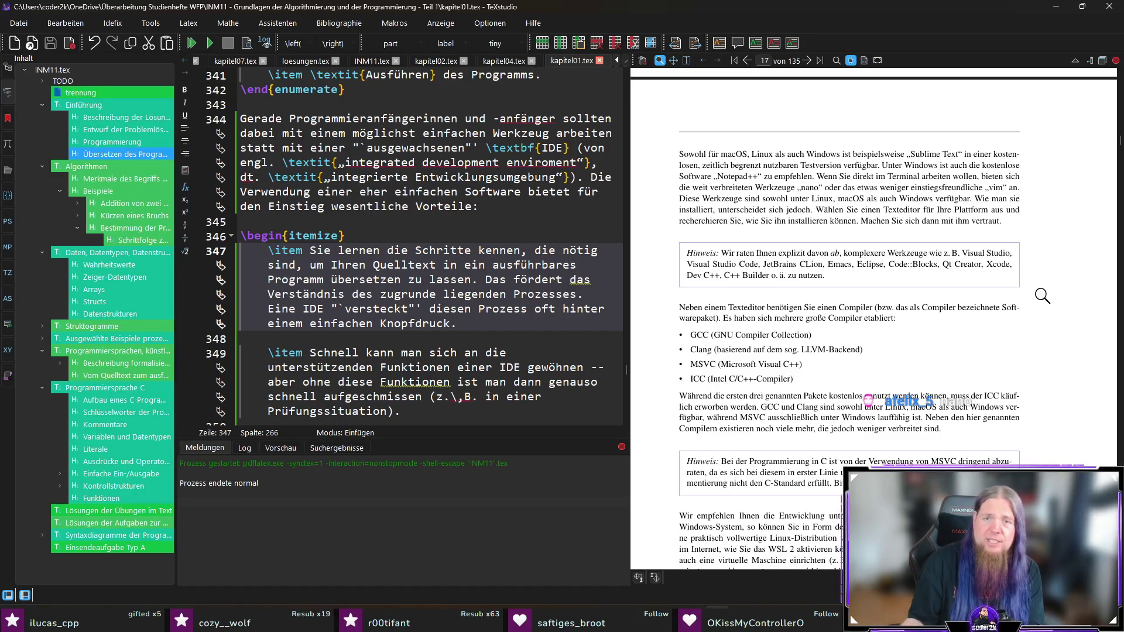
{"action": "left_click", "coordinate": [836, 202]}
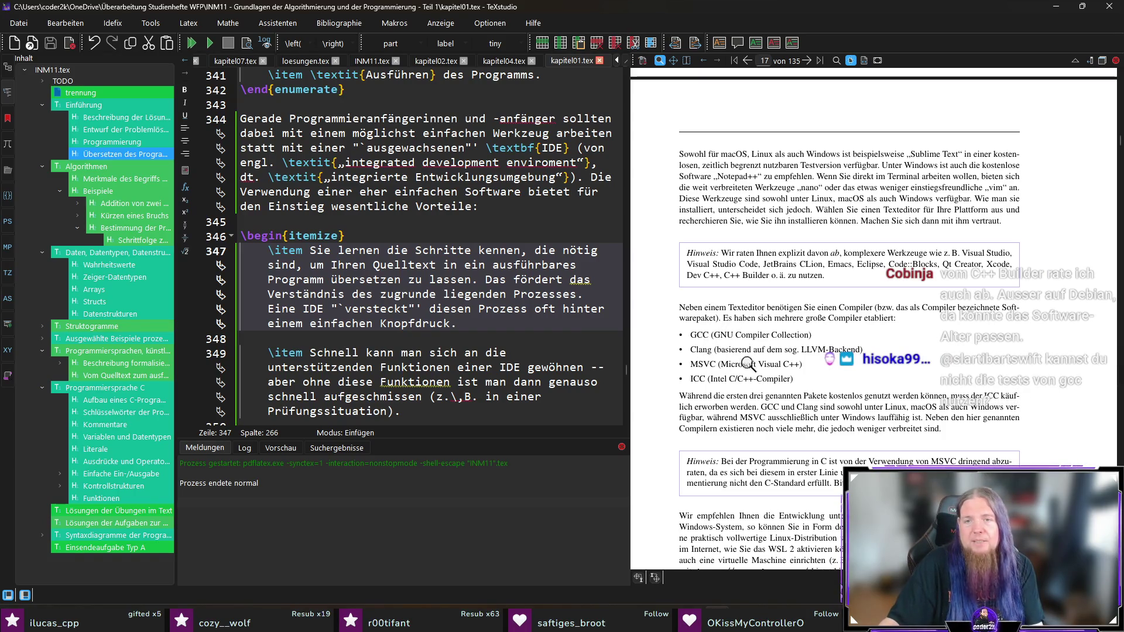
{"action": "scroll", "coordinate": [740, 364], "scroll_direction": "down", "scroll_amount": 1}
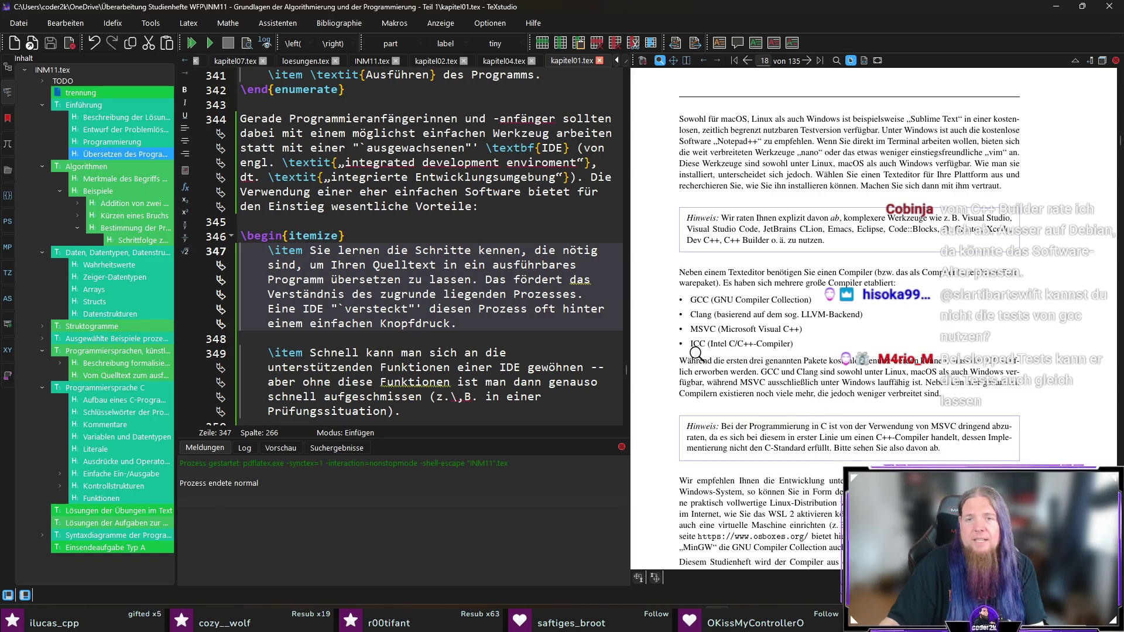
{"action": "scroll", "coordinate": [1059, 421], "scroll_direction": "down", "scroll_amount": 1}
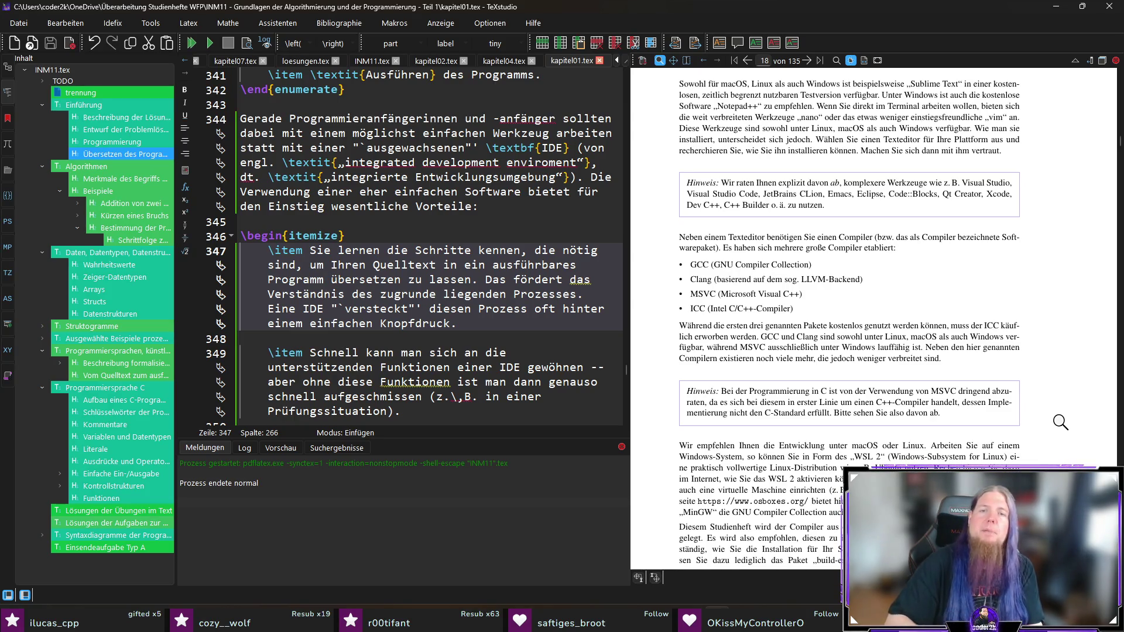
Scroll the PDF to the GCC build-essential installation paragraph, syncing the editor to line 377.
{"action": "scroll", "coordinate": [1061, 413], "scroll_direction": "down", "scroll_amount": 2}
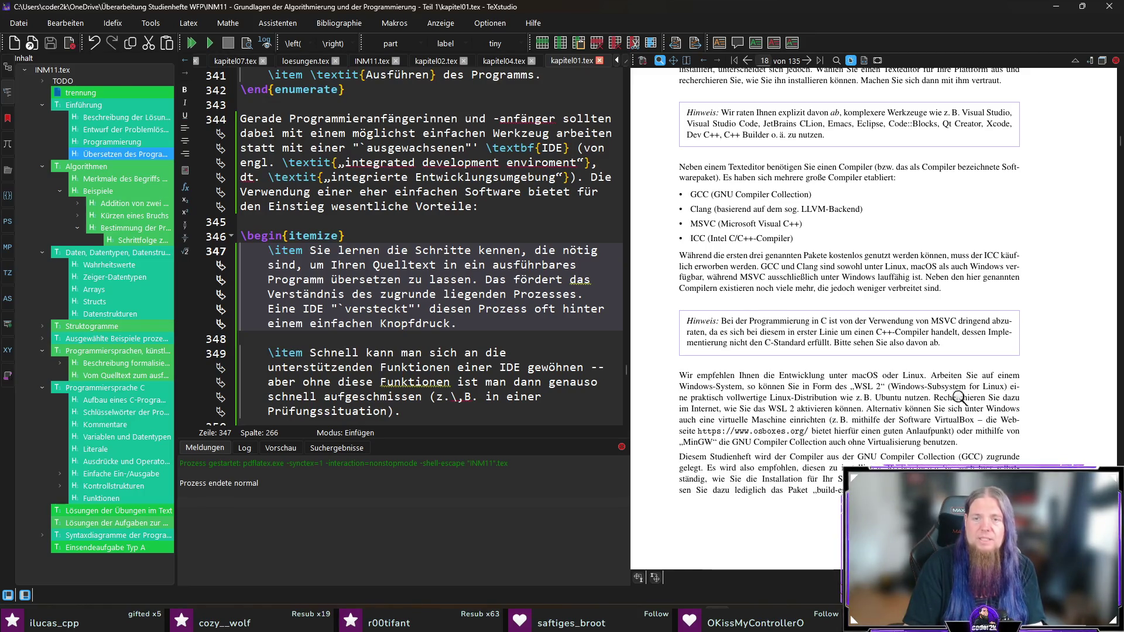
{"action": "left_click_drag", "start_coordinate": [913, 345], "coordinate": [943, 331]}
{"action": "scroll", "coordinate": [1062, 375], "scroll_direction": "down", "scroll_amount": 3}
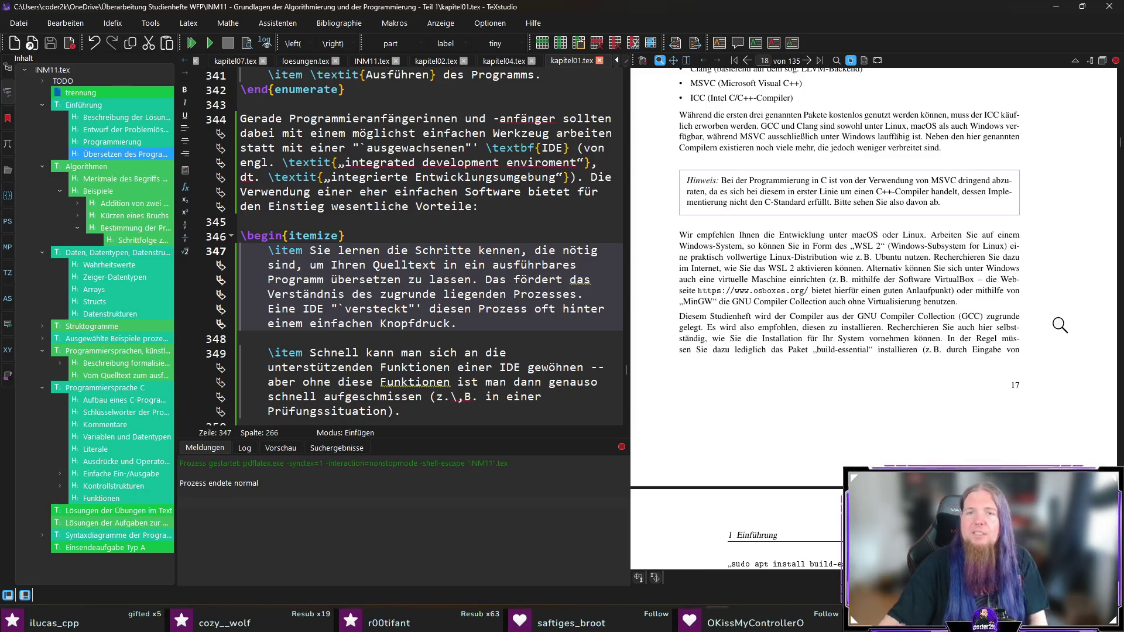
{"action": "scroll", "coordinate": [1059, 325], "scroll_direction": "down", "scroll_amount": 3}
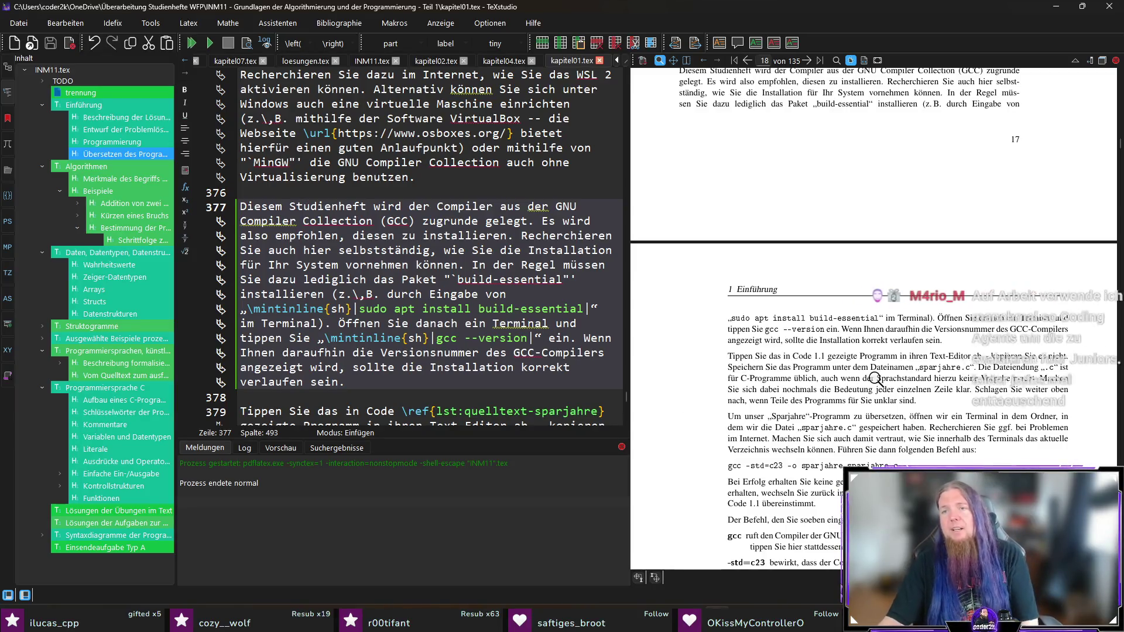
Scroll the PDF through the gcc -std=c23 explanation to the Abb. 1.3 screenshot on page 19.
{"action": "scroll", "coordinate": [1066, 334], "scroll_direction": "down", "scroll_amount": 1}
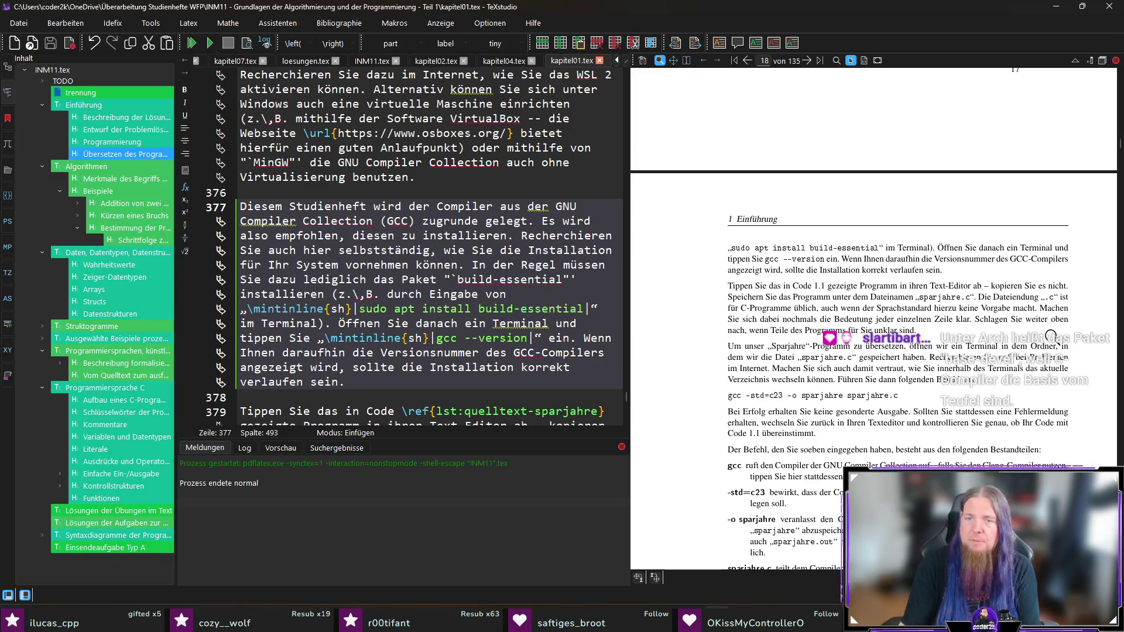
{"action": "scroll", "coordinate": [687, 369], "scroll_direction": "down", "scroll_amount": 1}
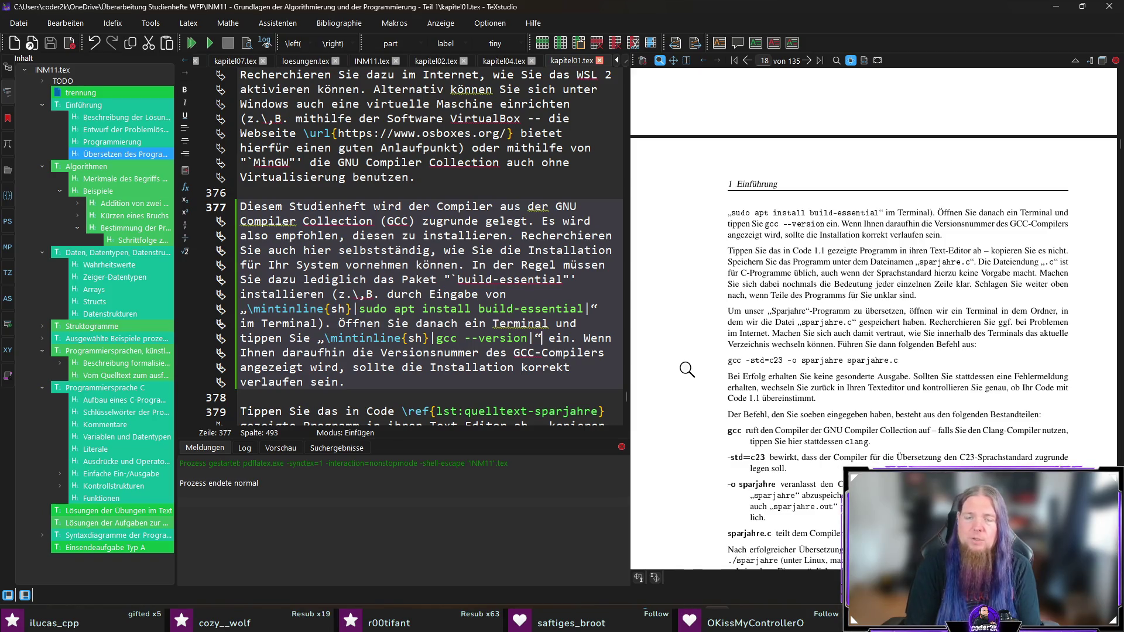
{"action": "scroll", "coordinate": [698, 380], "scroll_direction": "down", "scroll_amount": 1}
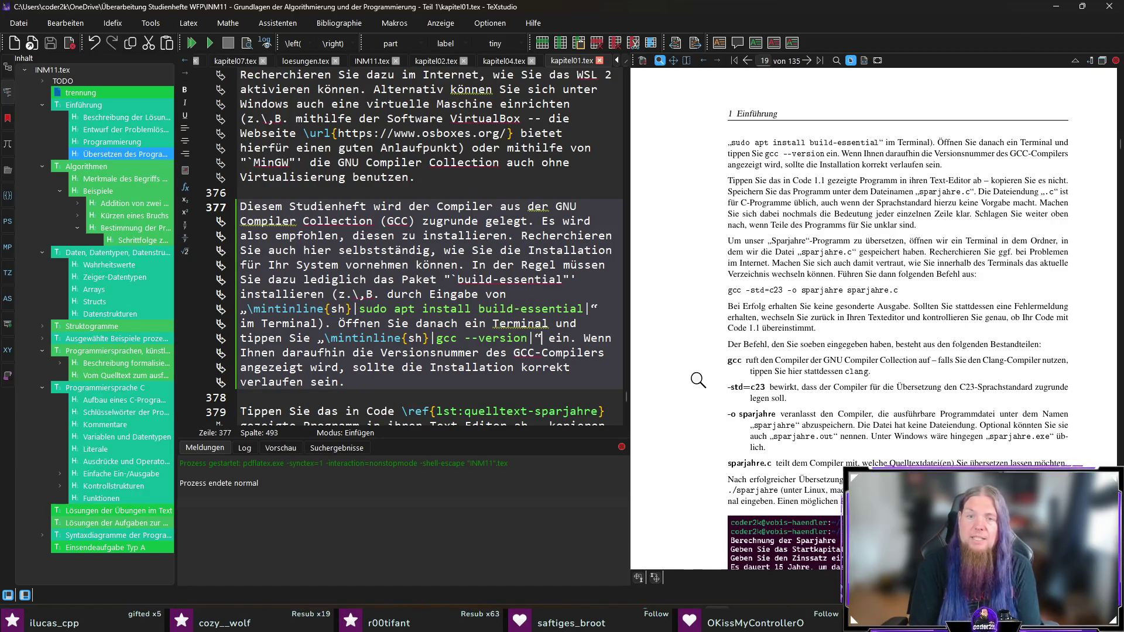
{"action": "scroll", "coordinate": [697, 381], "scroll_direction": "down", "scroll_amount": 1}
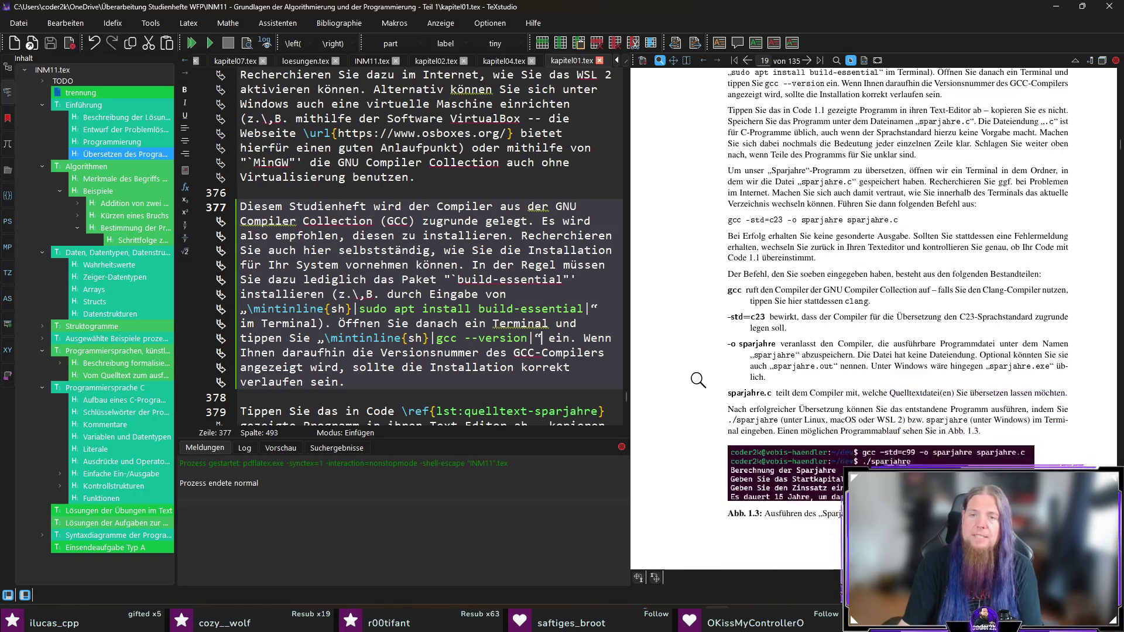
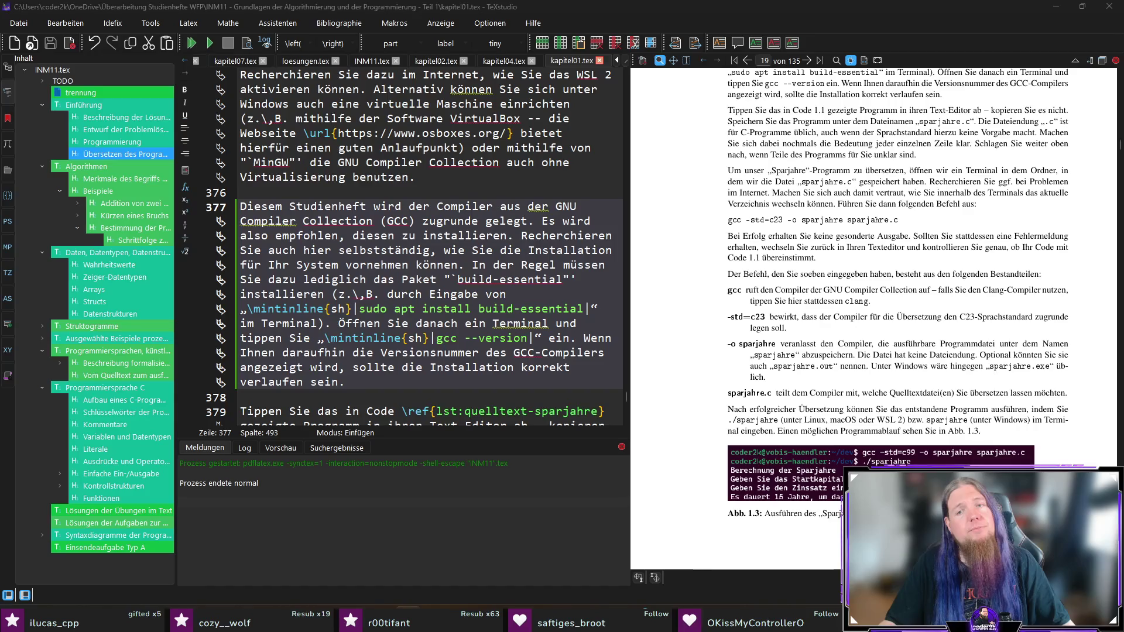
Open the Ubuntu terminal and cd into the INM11 course code folder under OneDrive.
{"action": "key", "text": "super"}
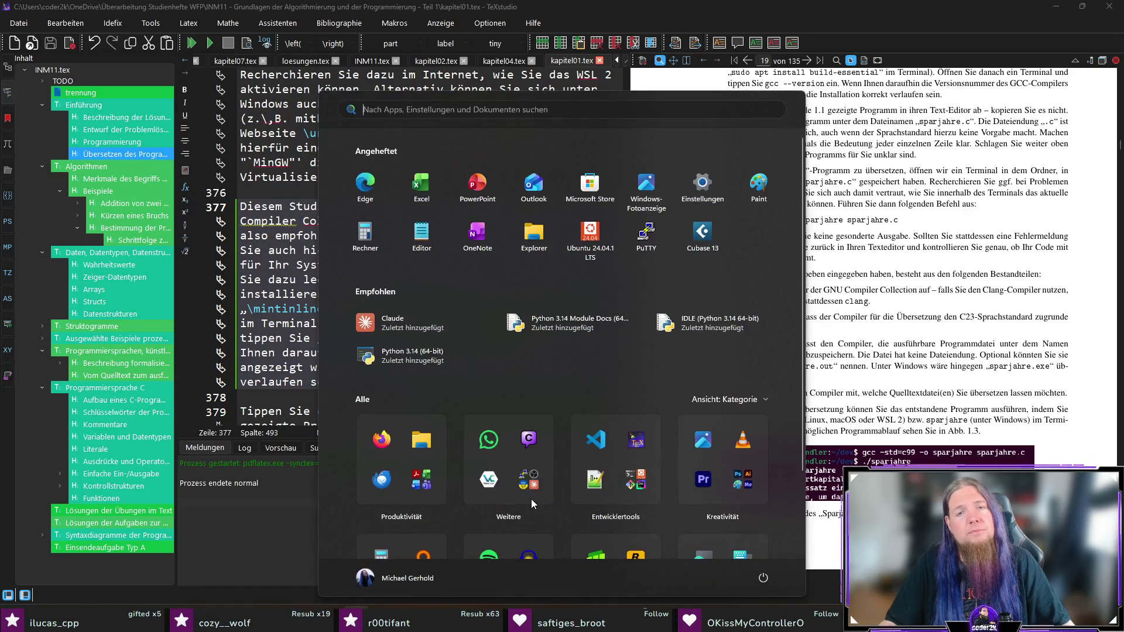
{"action": "key", "text": "super"}
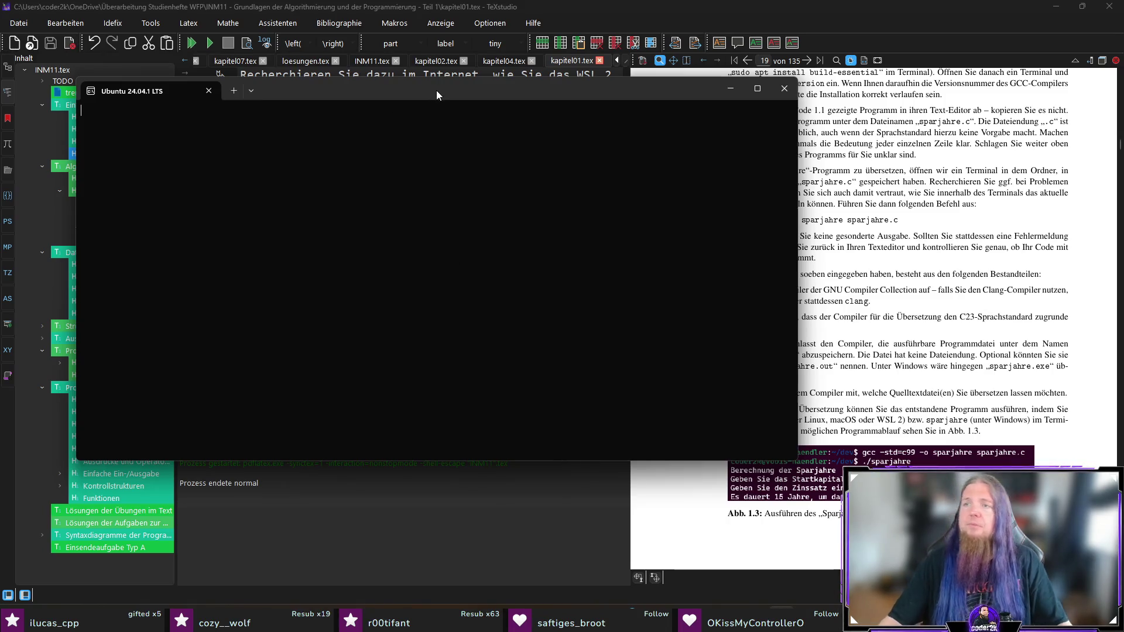
{"action": "type", "text": "cd /mnt/c/"}
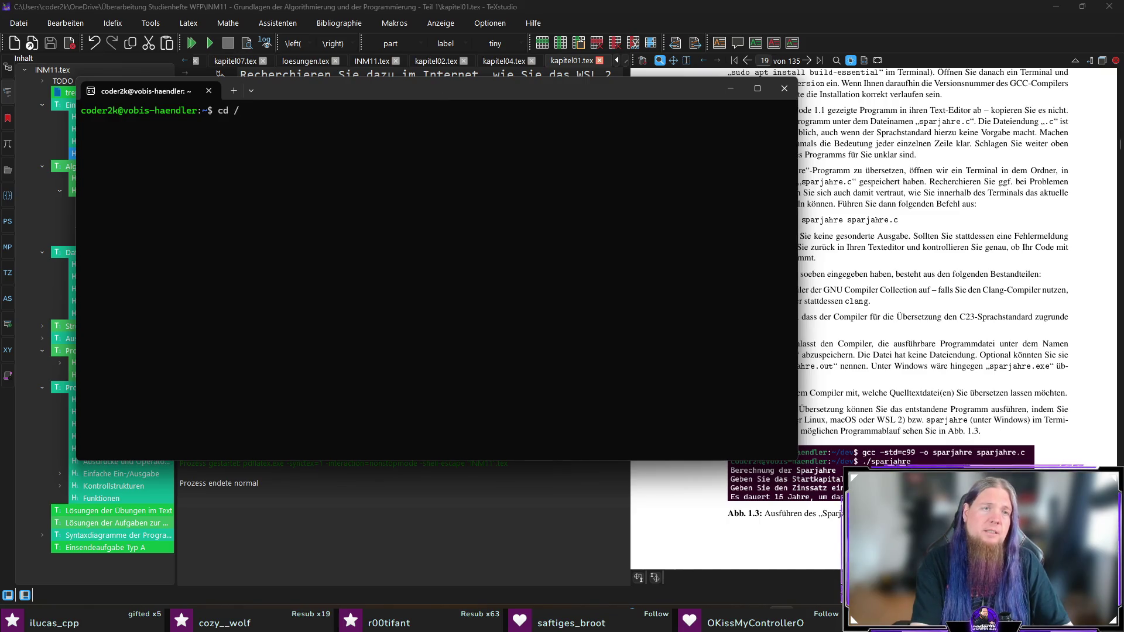
{"action": "type", "text": "Users/coder2k/"}
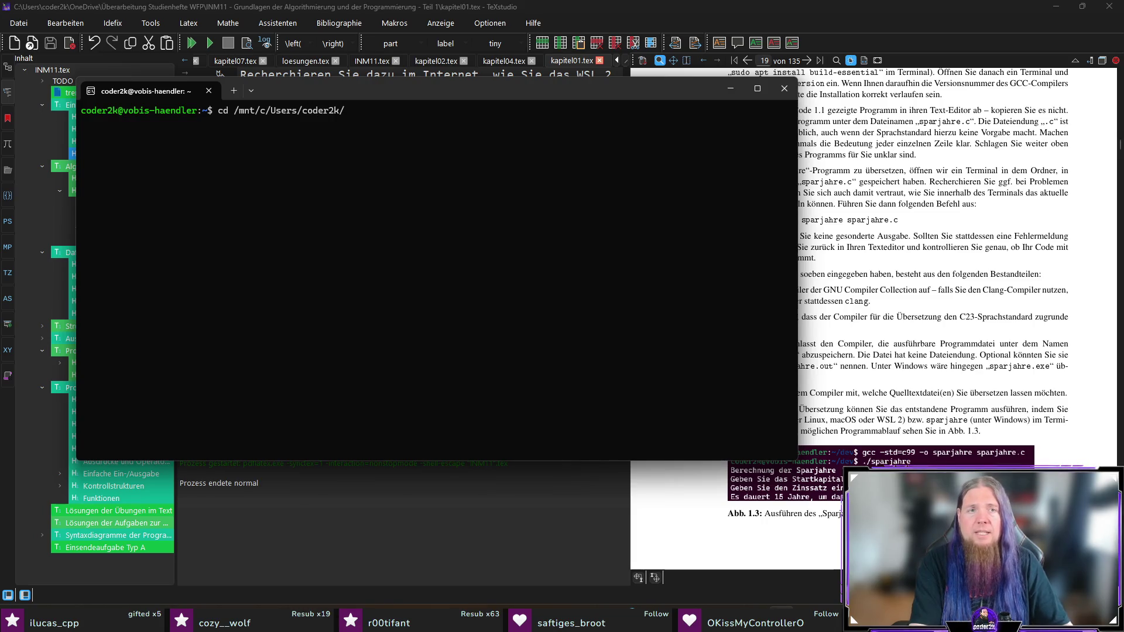
{"action": "type", "text": "O"}
{"action": "key", "text": "Tab"}
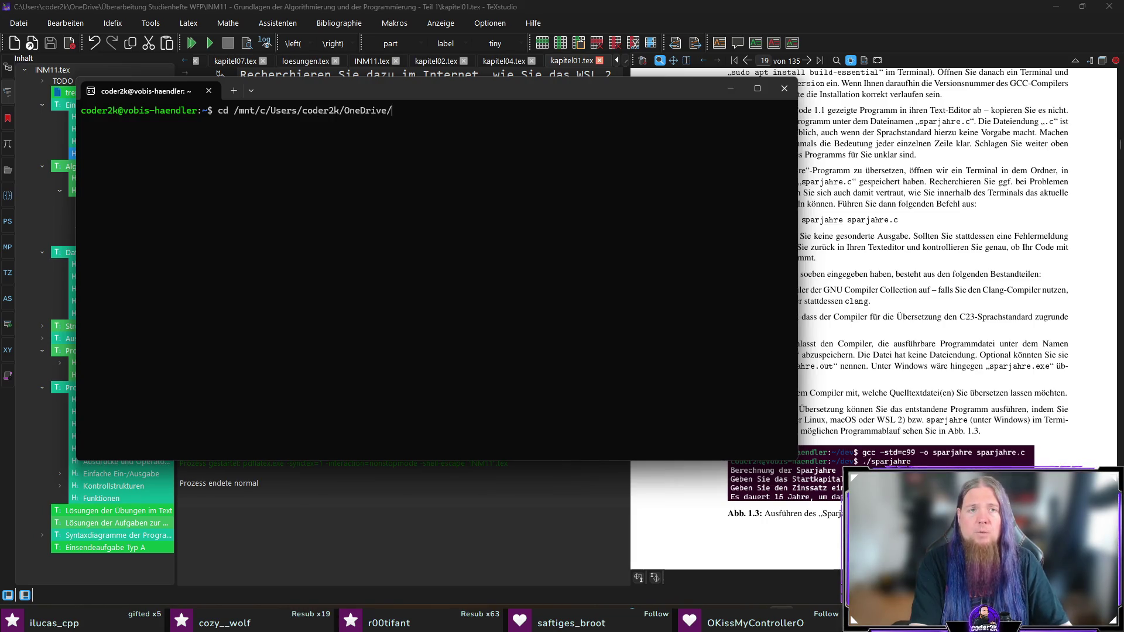
{"action": "type", "text": "Ü"}
{"action": "key", "text": "Tab"}
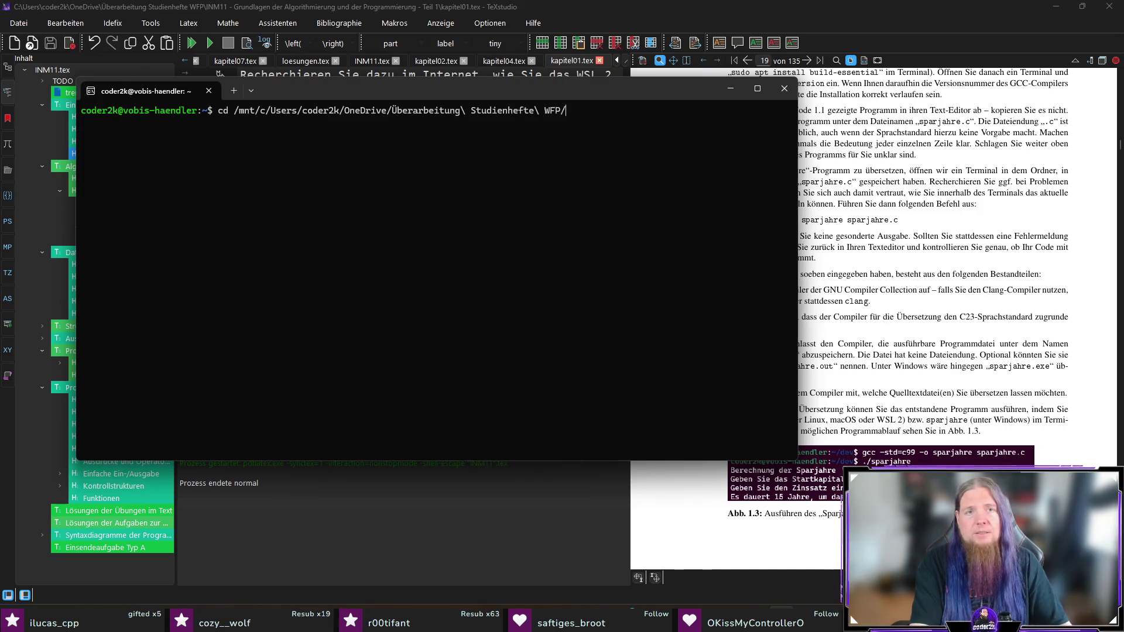
{"action": "type", "text": "INM11"}
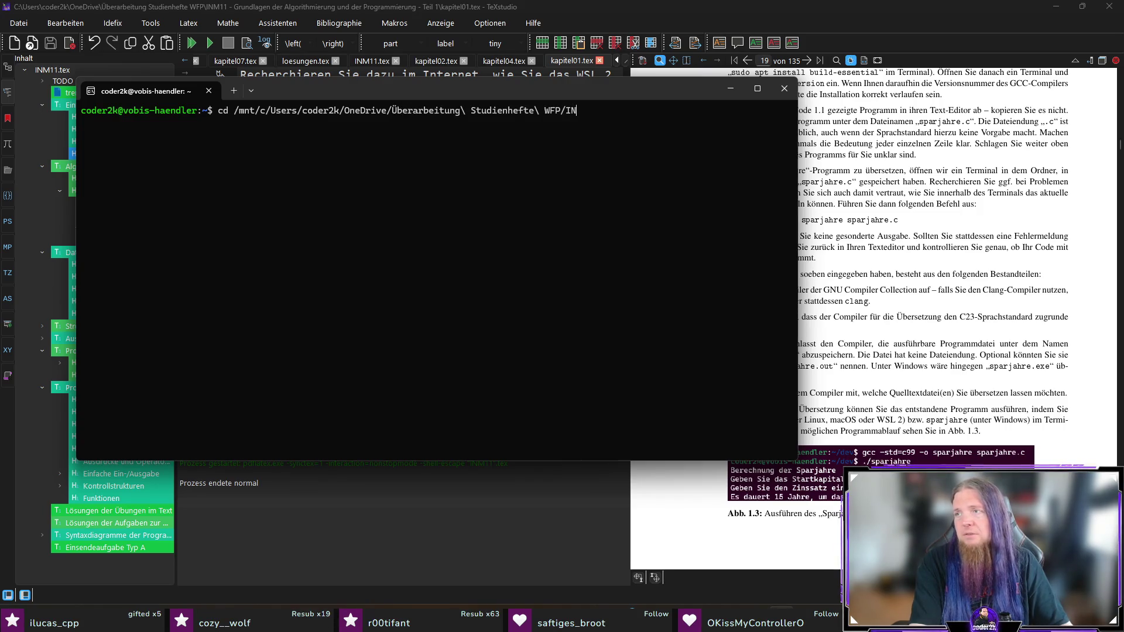
{"action": "key", "text": "Tab"}
{"action": "type", "text": "c"}
{"action": "key", "text": "Tab"}
{"action": "type", "text": "/"}
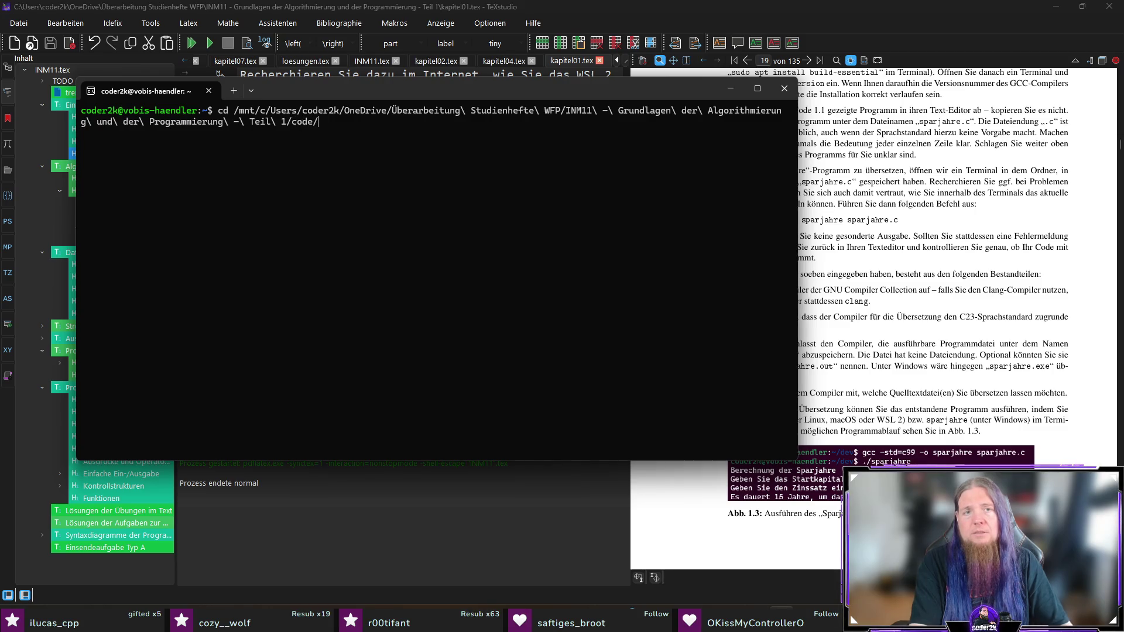
{"action": "key", "text": "Return"}
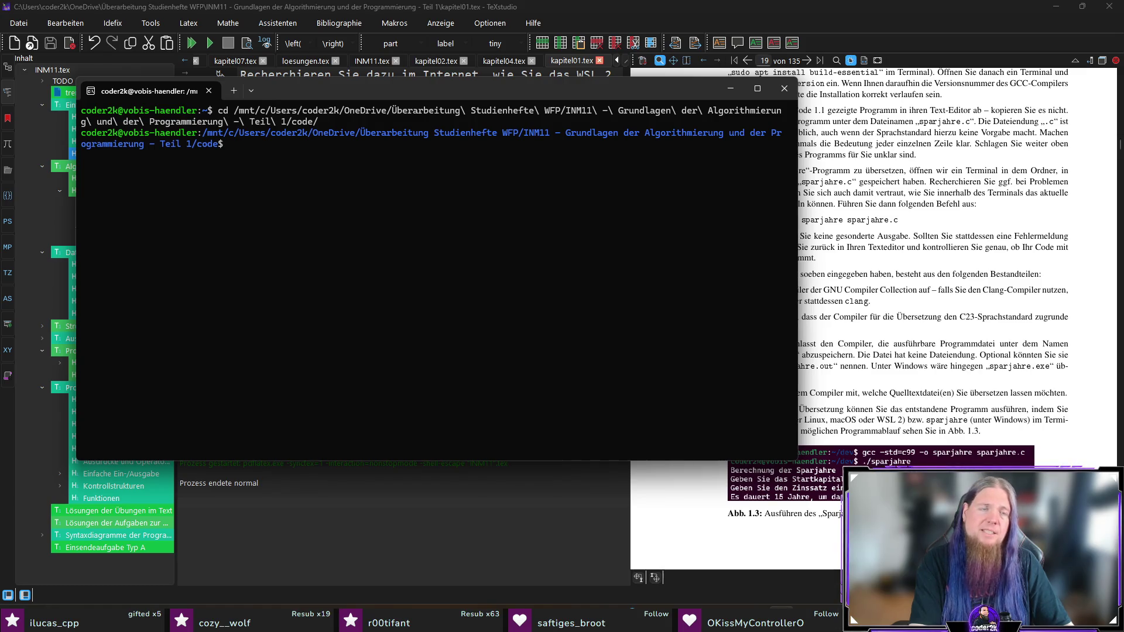
Go to ~/dev and list its contents with ll.
{"action": "type", "text": "cd"}
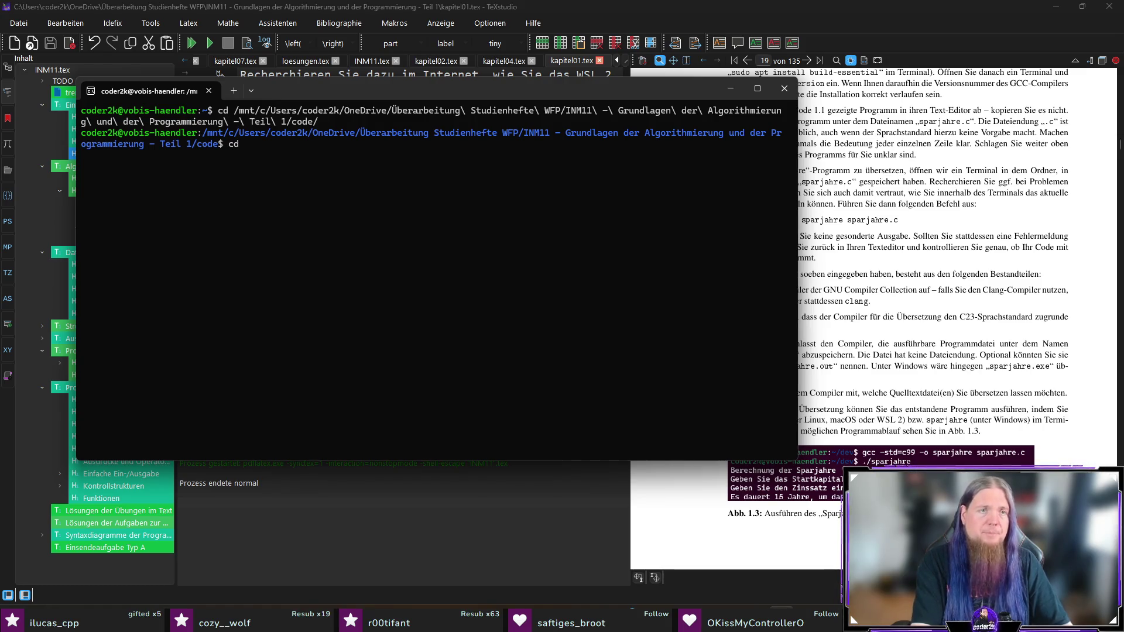
{"action": "key", "text": "Return"}
{"action": "type", "text": "cd dev"}
{"action": "key", "text": "Return"}
{"action": "type", "text": "ll"}
{"action": "key", "text": "Return"}
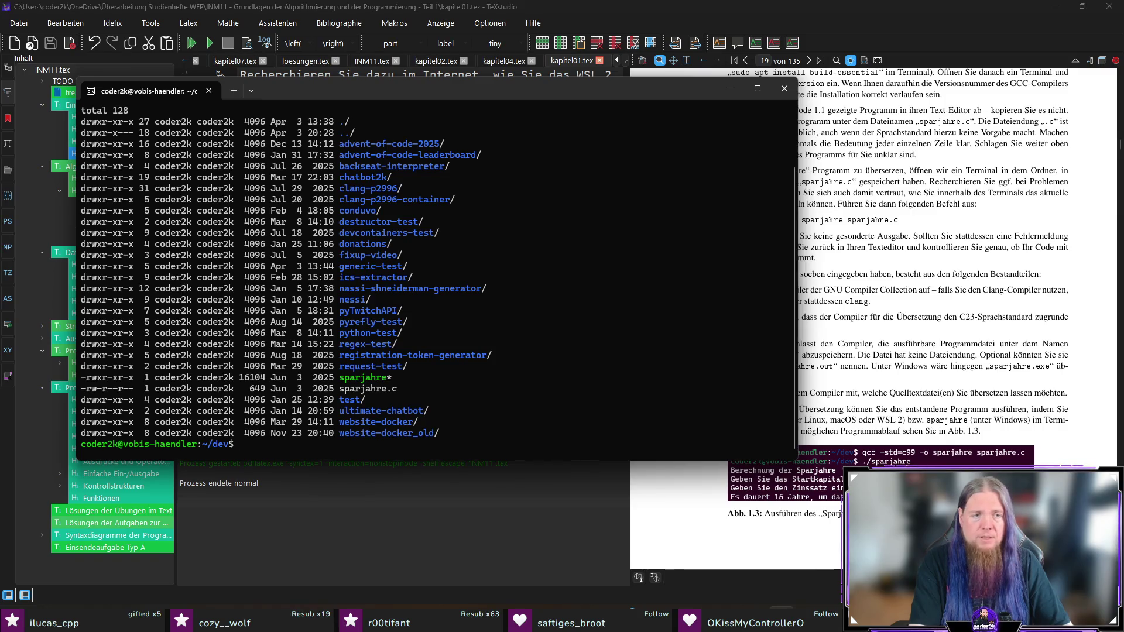
Compile sparjahre.c with -std=c23, retrying with gcc-14 and -o sparjahre to fix errors.
{"action": "type", "text": "clear"}
{"action": "key", "text": "Return"}
{"action": "type", "text": "g"}
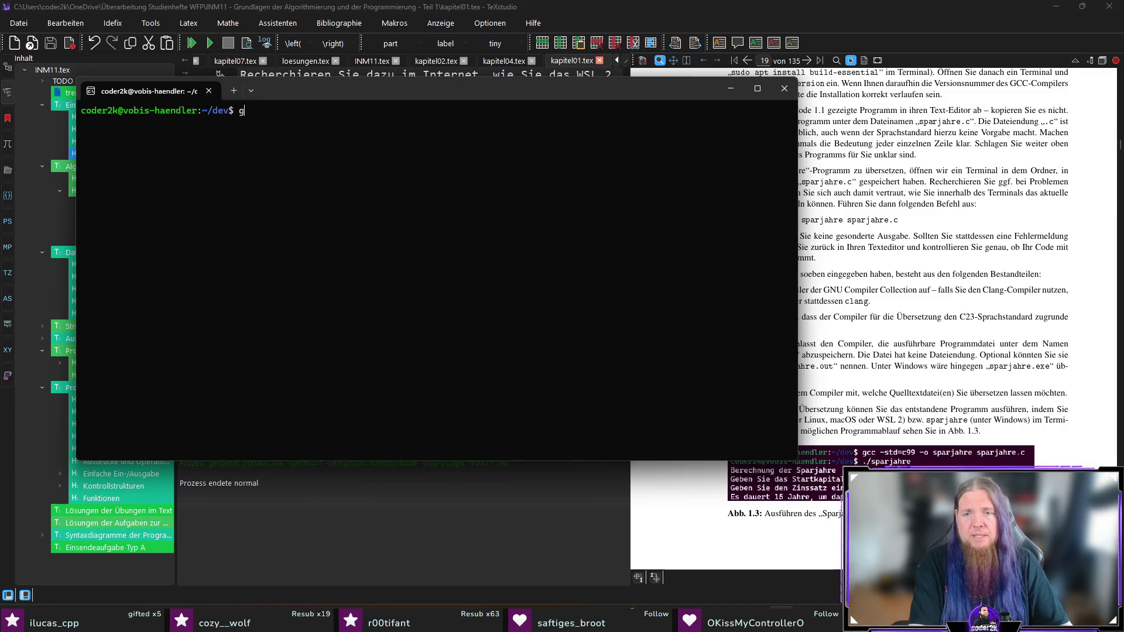
{"action": "type", "text": "cc -std=c23 sparjahre"}
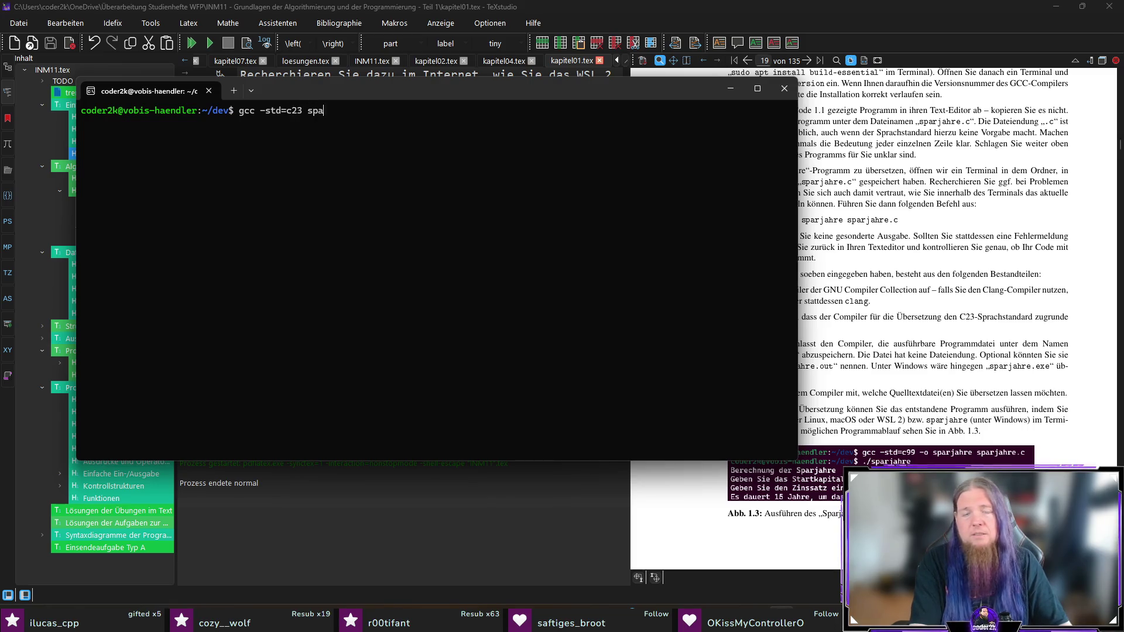
{"action": "type", "text": " sparjahre"}
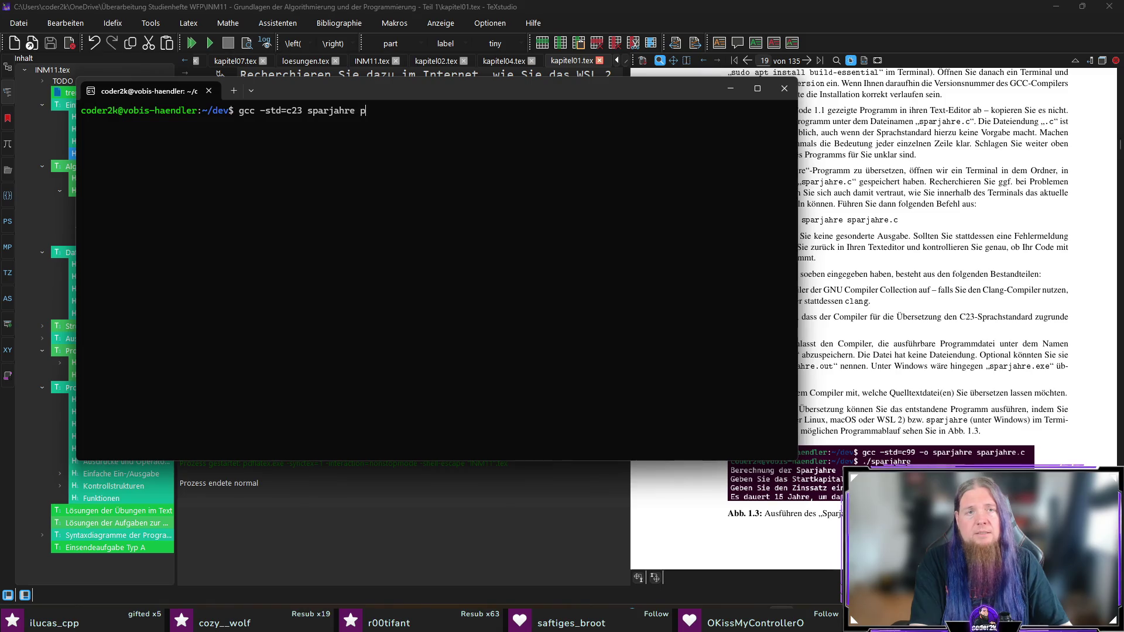
{"action": "type", "text": ".c"}
{"action": "key", "text": "Return"}
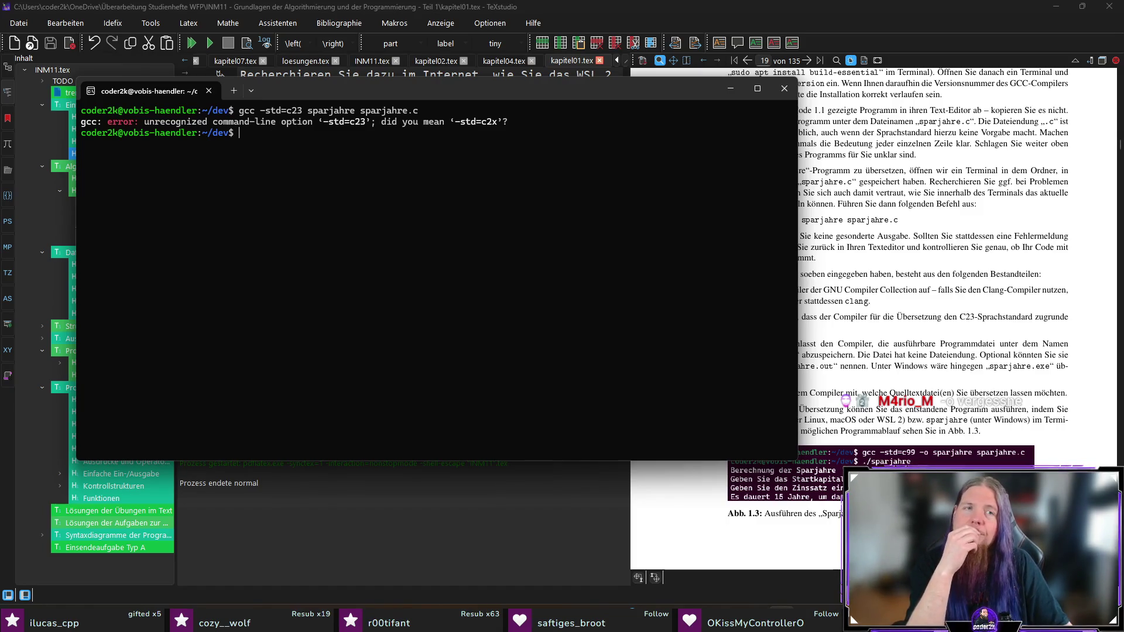
{"action": "key", "text": "Up"}
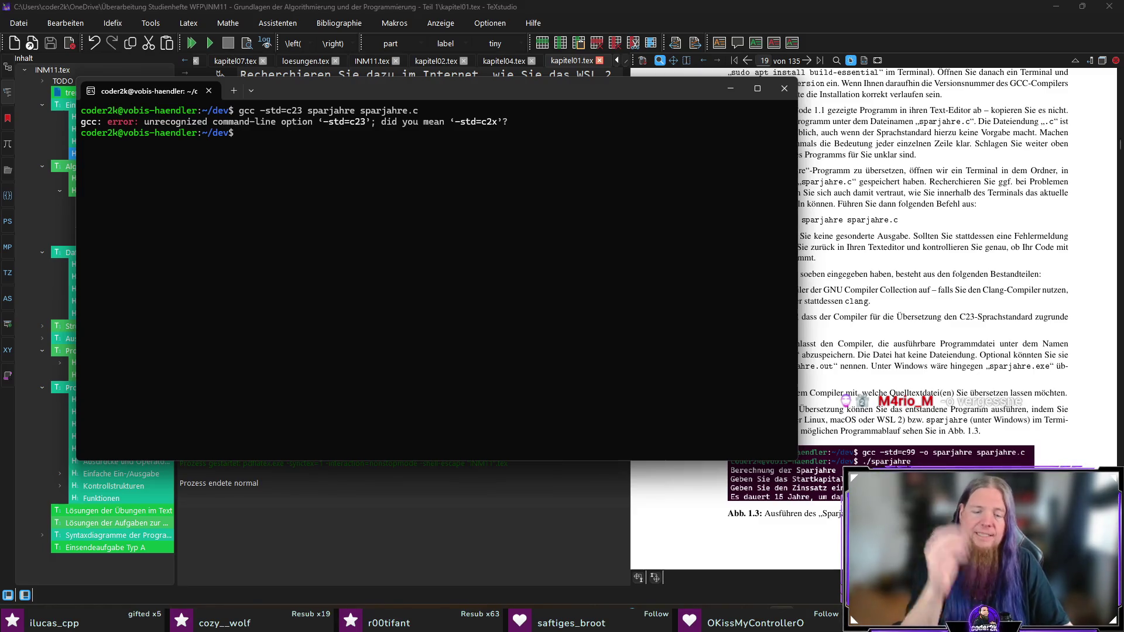
{"action": "key", "text": "Right"}
{"action": "key", "text": "Right"}
{"action": "type", "text": "-o"}
{"action": "key", "text": "Return"}
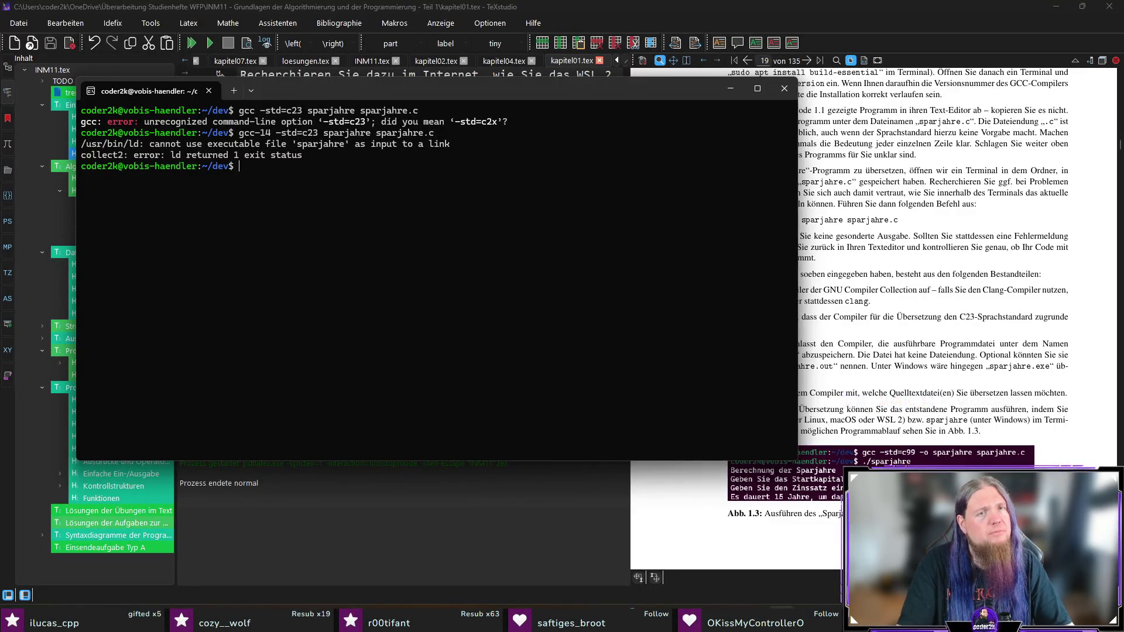
{"action": "key", "text": "Up"}
{"action": "key", "text": "Left"}
{"action": "key", "text": "Left"}
{"action": "key", "text": "Left"}
{"action": "type", "text": "-o"}
{"action": "key", "text": "Return"}
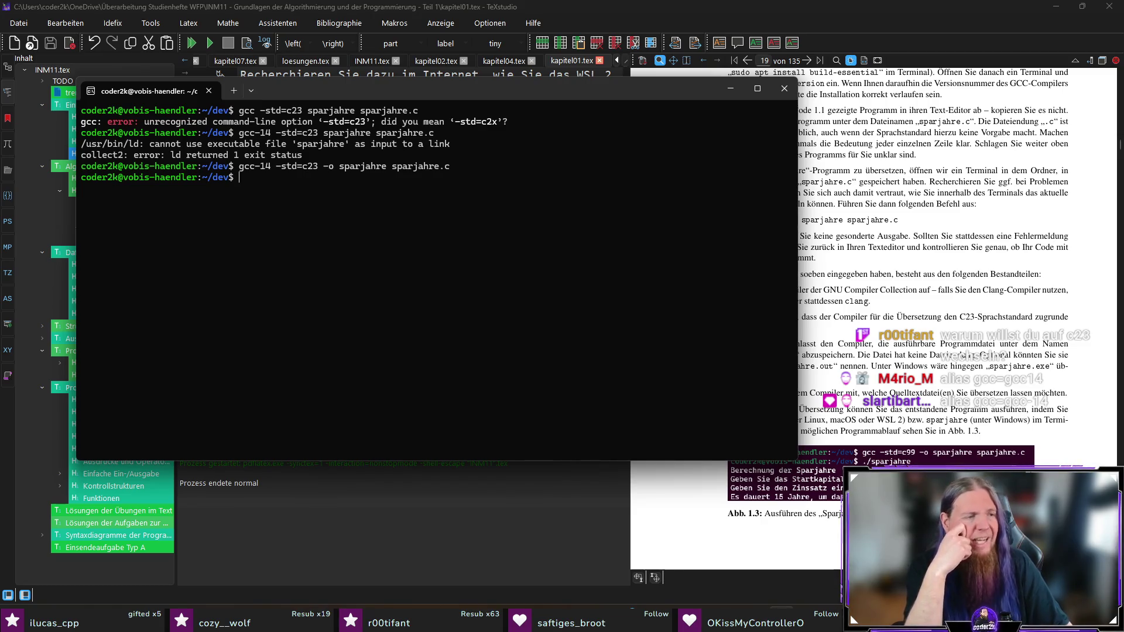
Alias gcc to gcc-14, clear the screen and recompile sparjahre.c with plain gcc.
{"action": "type", "text": "alias gcc"}
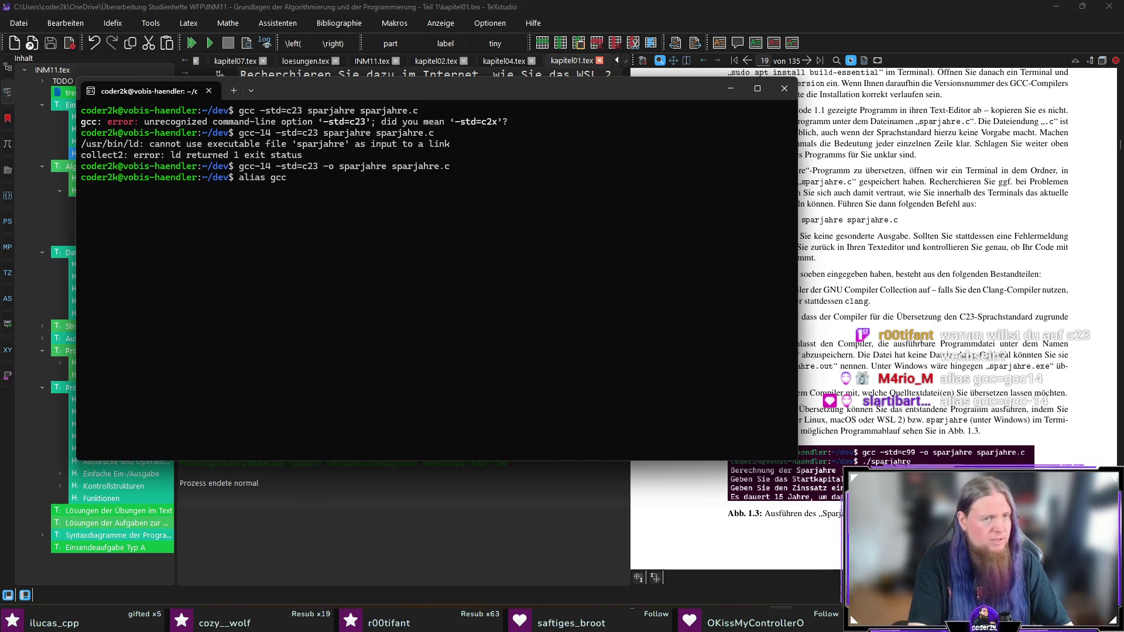
{"action": "type", "text": "=gcc-14"}
{"action": "key", "text": "Return"}
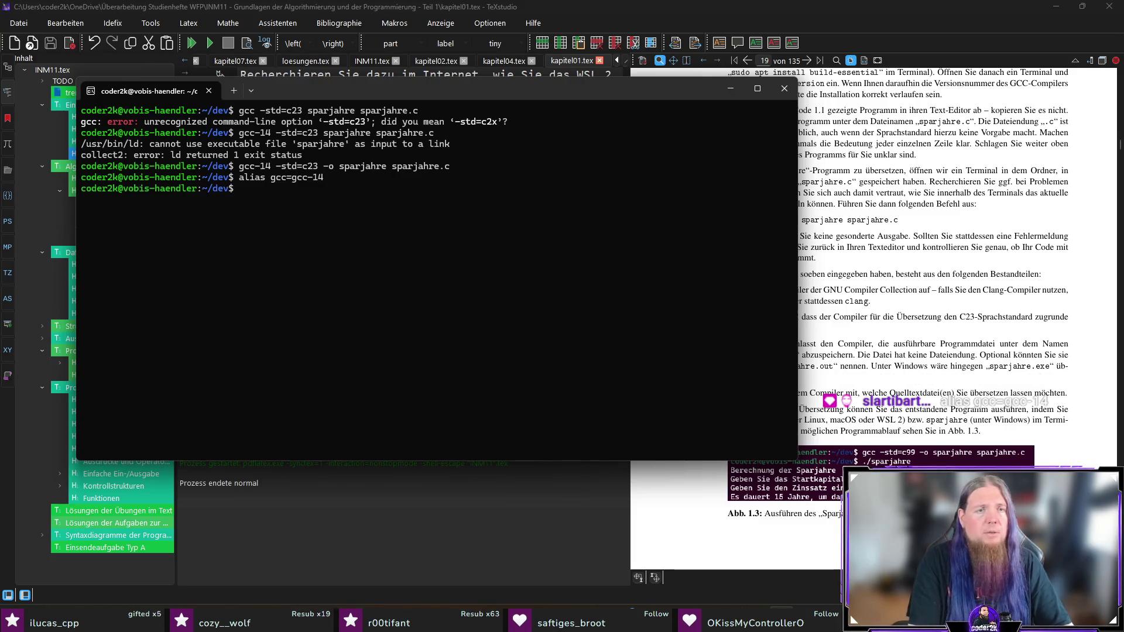
{"action": "key", "text": "Up"}
{"action": "key", "text": "Up"}
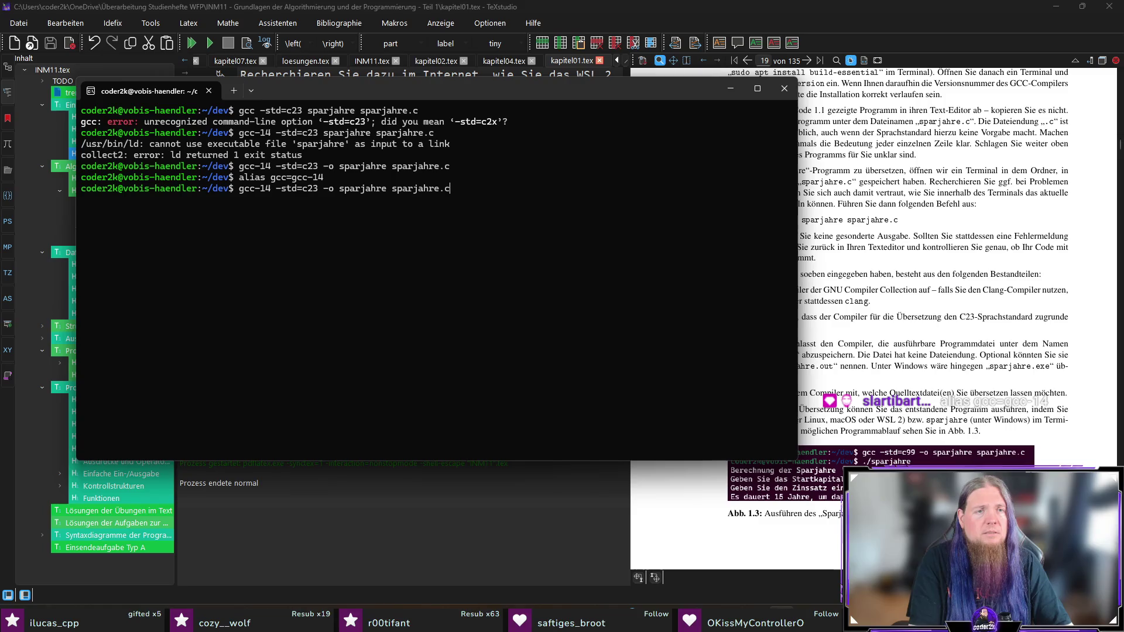
{"action": "key", "text": "Delete"}
{"action": "key", "text": "Delete"}
{"action": "key", "text": "Delete"}
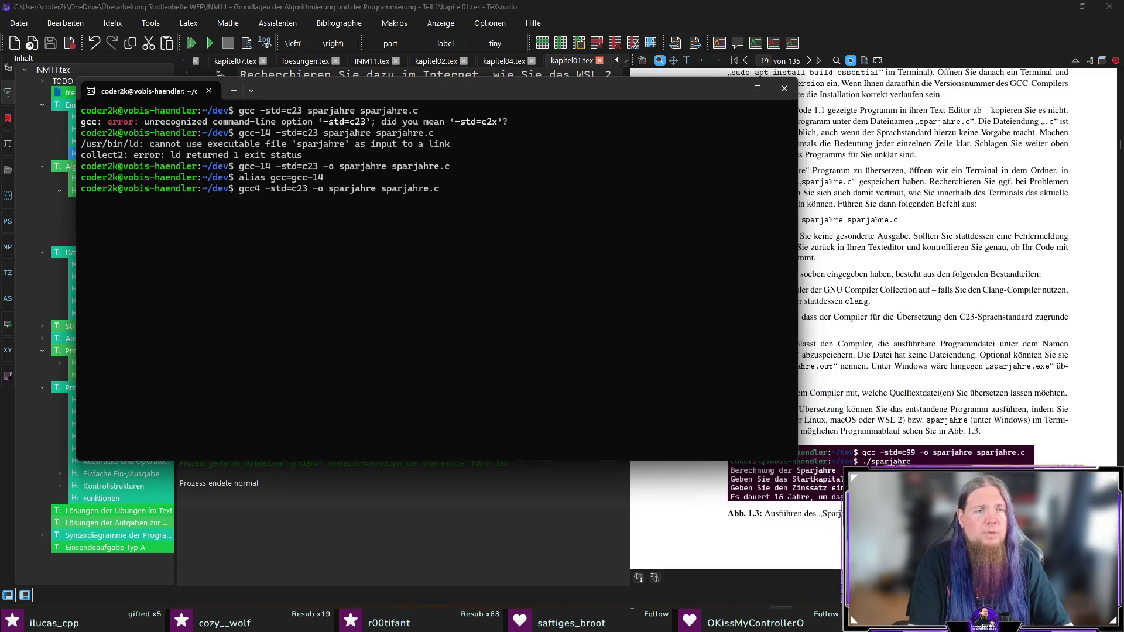
{"action": "key", "text": "Return"}
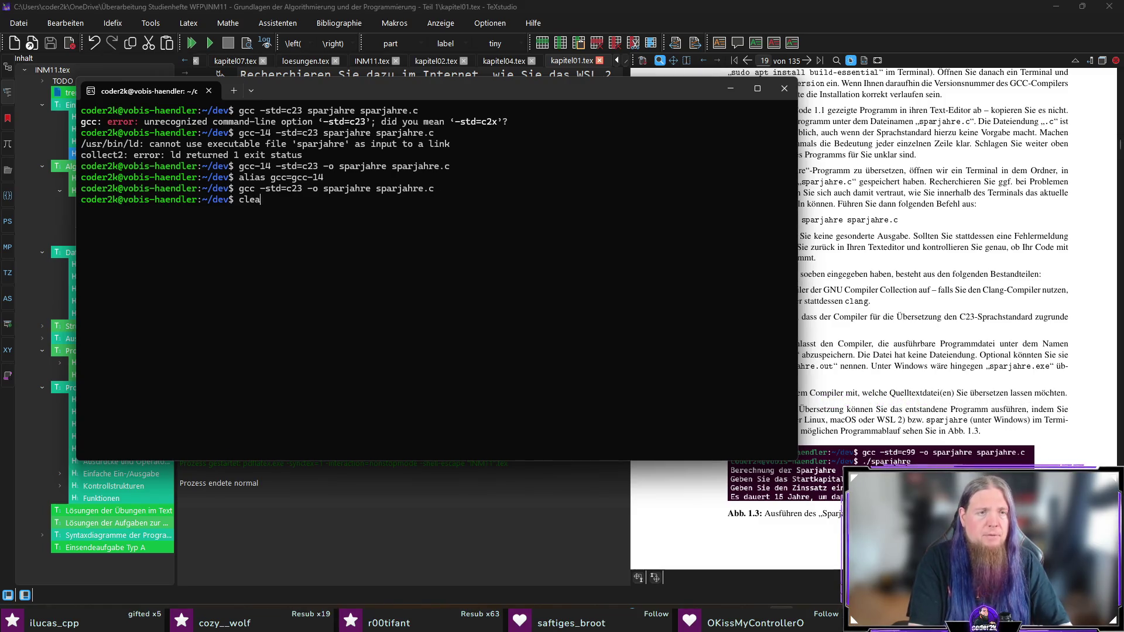
{"action": "type", "text": "r"}
{"action": "key", "text": "Return"}
{"action": "key", "text": "Up"}
{"action": "key", "text": "Up"}
{"action": "key", "text": "Return"}
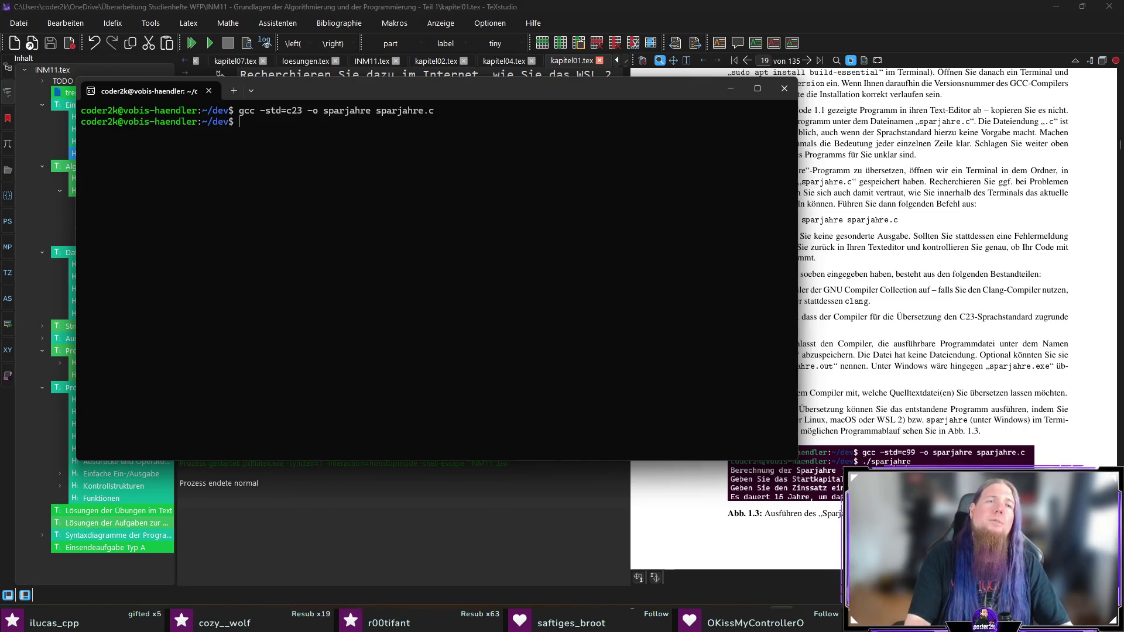
{"action": "key", "text": "Tab"}
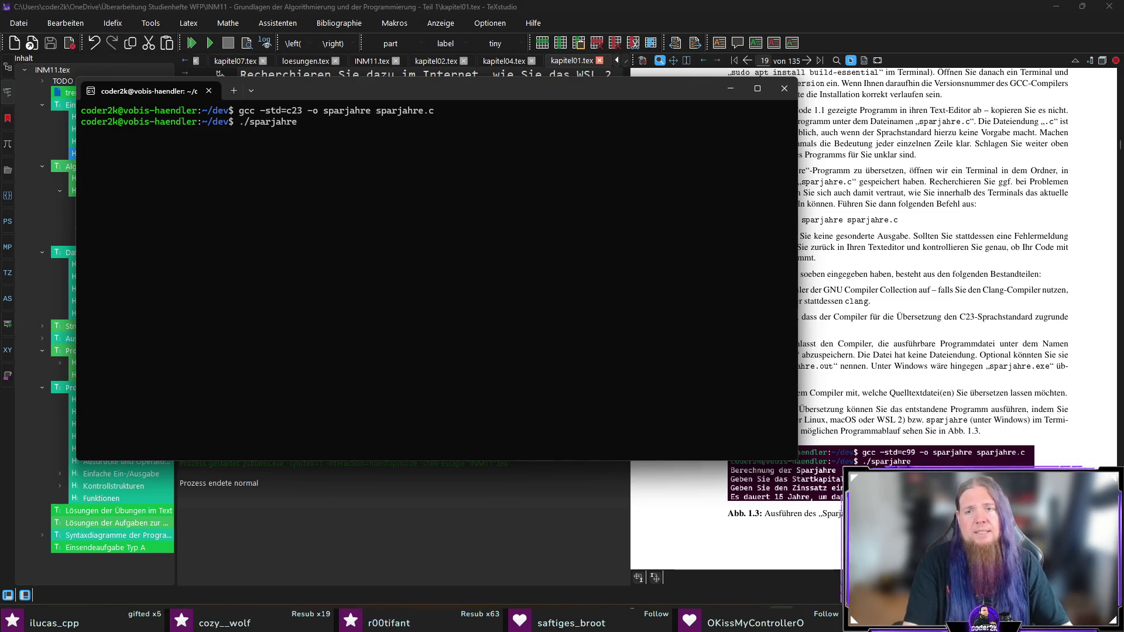
Run sparjahre with starting capital 200 and interest rate 0.05.
{"action": "key", "text": "Return"}
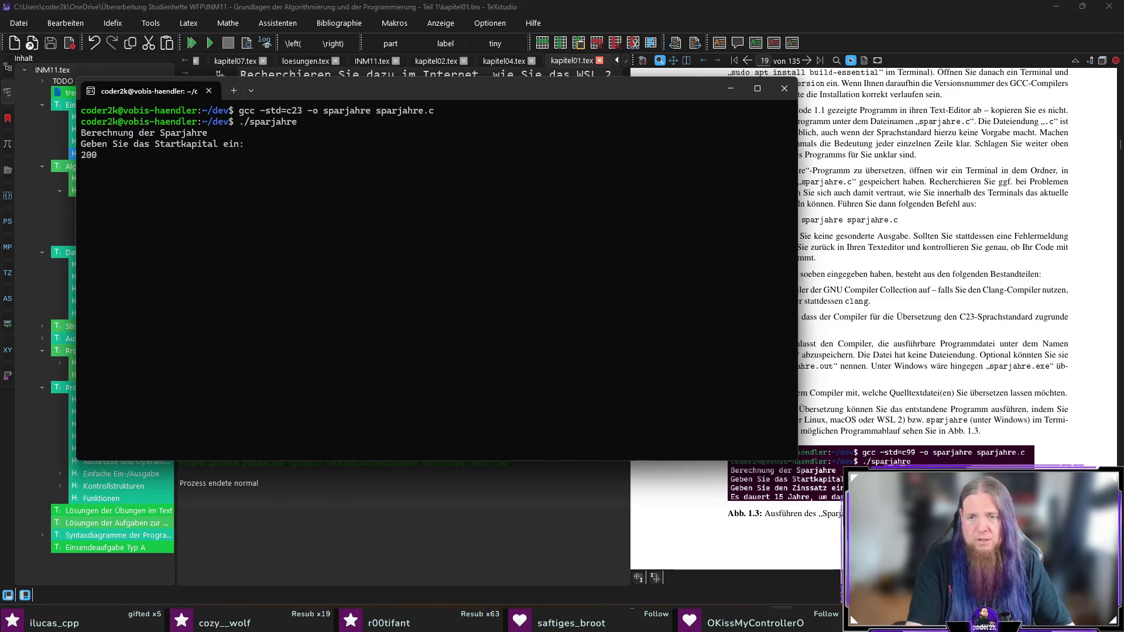
{"action": "key", "text": "Return"}
{"action": "type", "text": ".05"}
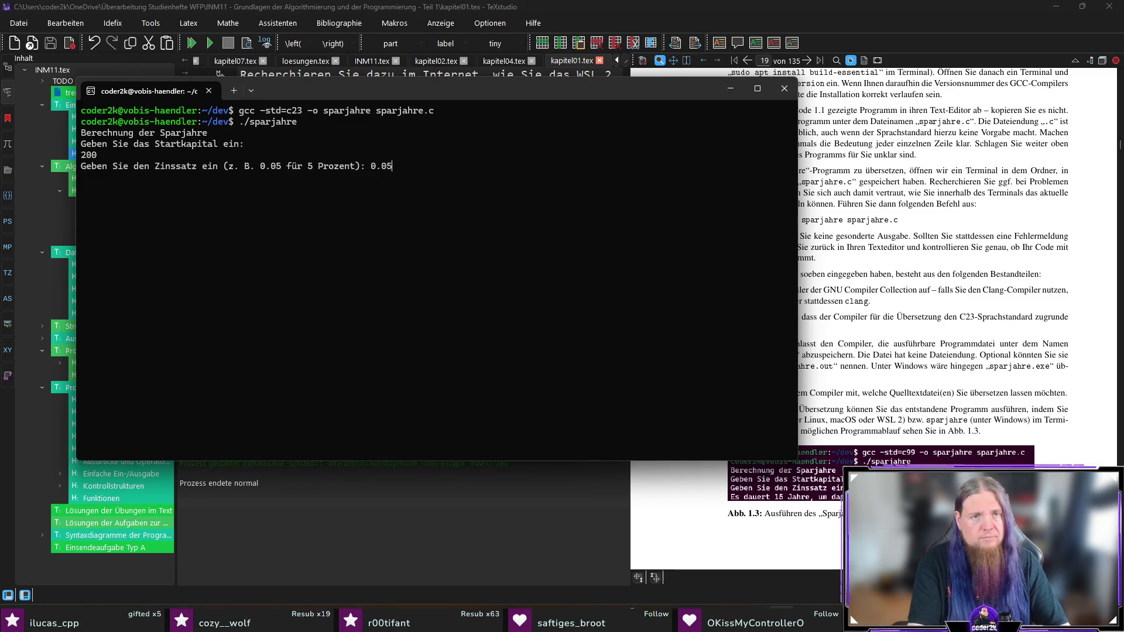
{"action": "key", "text": "Return"}
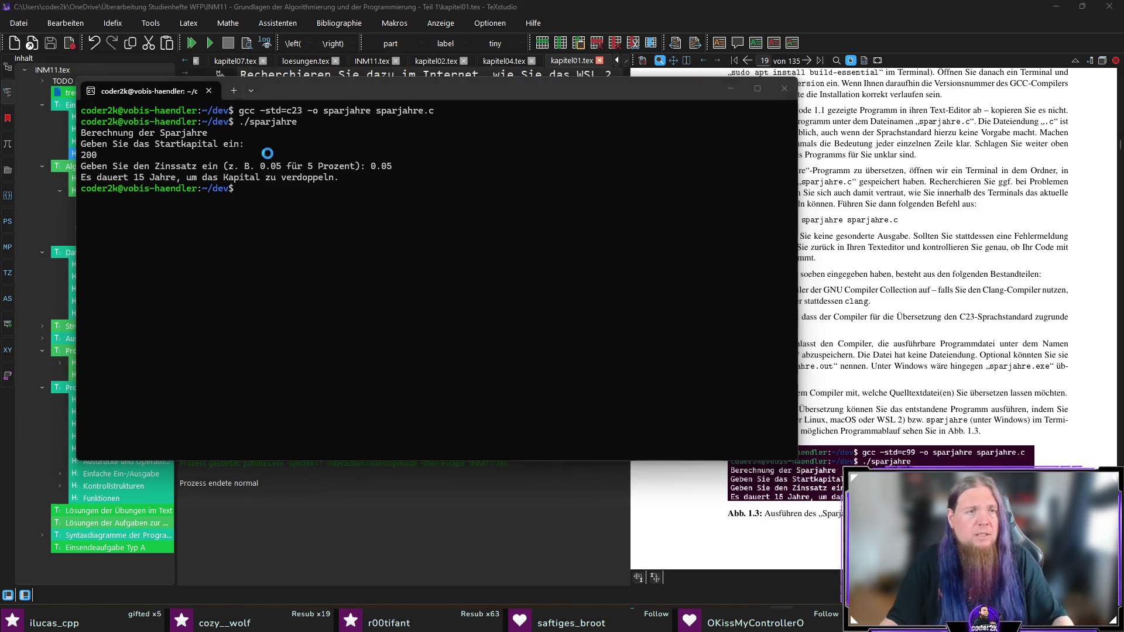
Snip the terminal output region and launch Paint via mspaint.
{"action": "key", "text": "Print"}
{"action": "mouse_move", "coordinate": [80, 102]}
{"action": "left_mouse_down"}
{"action": "mouse_move", "coordinate": [281, 124]}
{"action": "mouse_move", "coordinate": [441, 184]}
{"action": "left_mouse_up"}
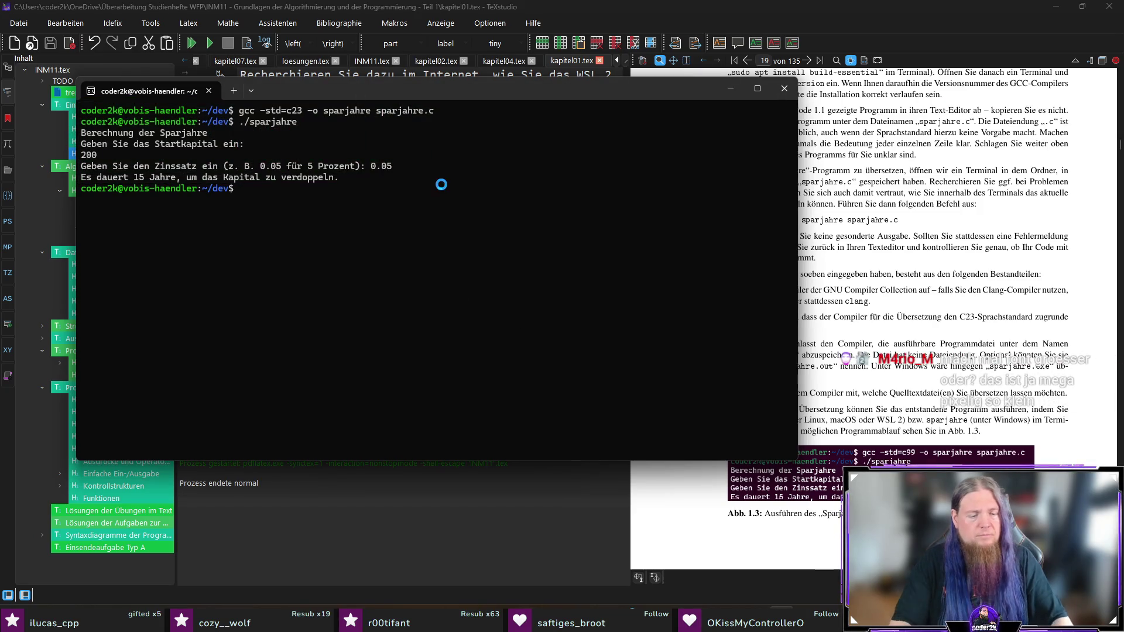
{"action": "key", "text": "super+r"}
{"action": "type", "text": "mspaint"}
{"action": "key", "text": "Return"}
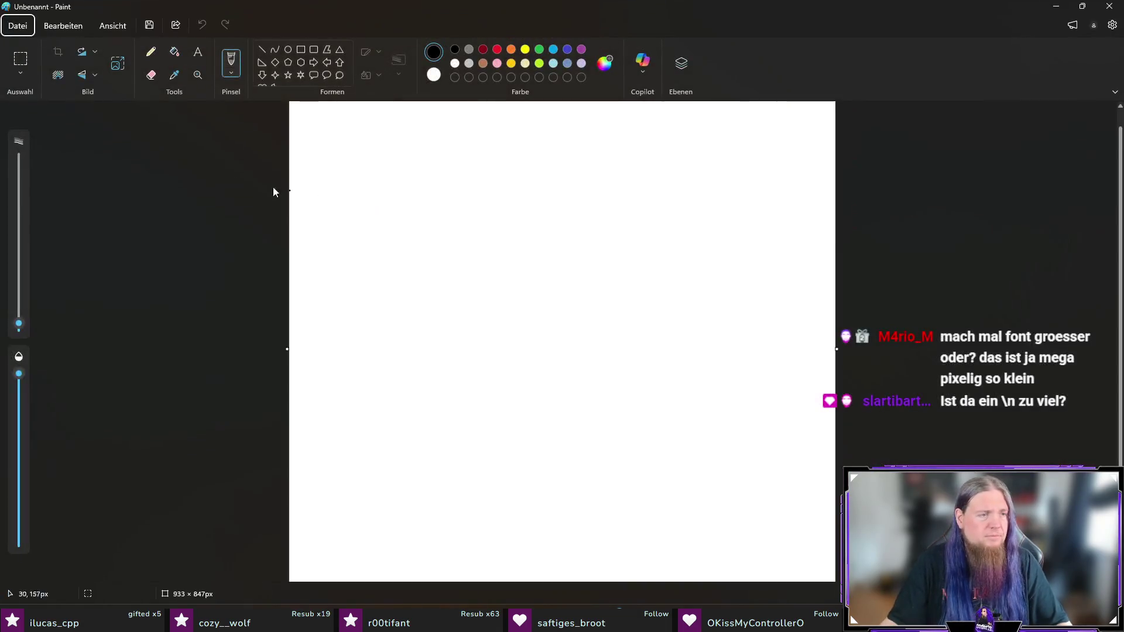
Paste the first capture into Paint, crop the canvas to it, and minimise Paint.
{"action": "key", "text": "ctrl+v"}
{"action": "left_click", "coordinate": [54, 50]}
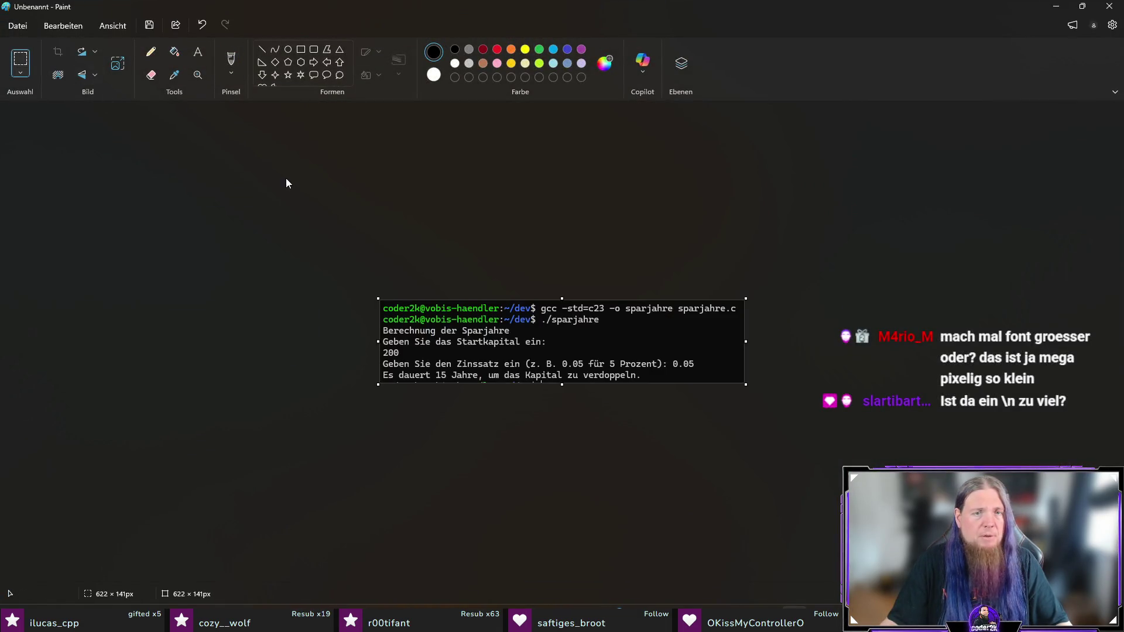
{"action": "left_click", "coordinate": [1056, 6]}
Enlarge the terminal font, snip the output again and paste it into Paint.
{"action": "scroll", "coordinate": [647, 288], "scroll_direction": "up", "scroll_amount": 8, "text": "ctrl"}
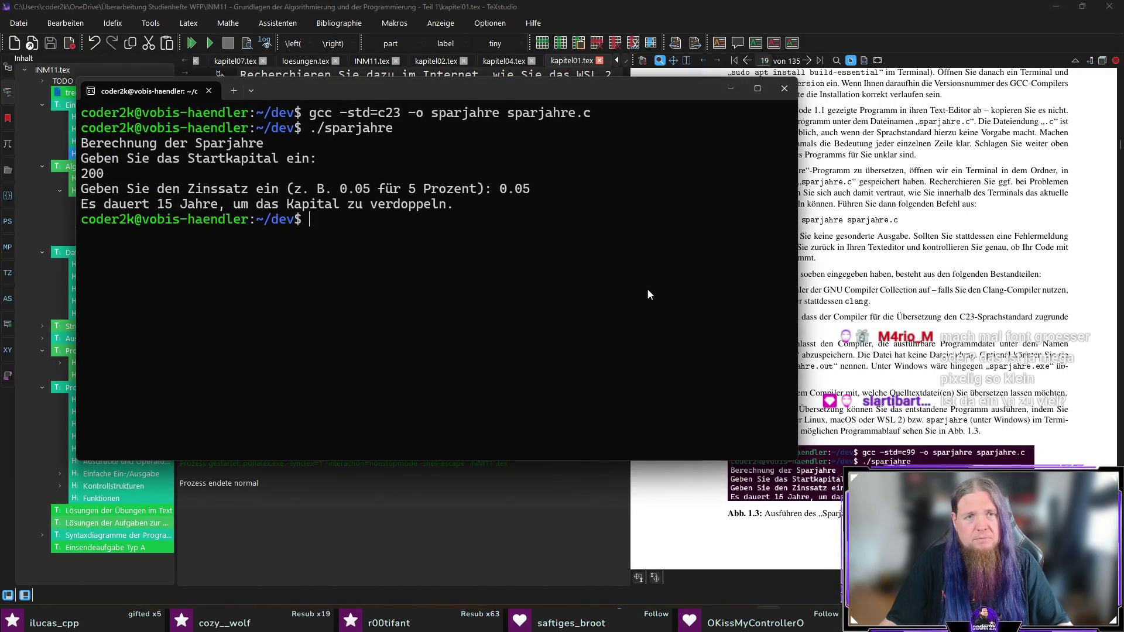
{"action": "scroll", "coordinate": [661, 294], "scroll_direction": "up", "scroll_amount": 2, "text": "ctrl"}
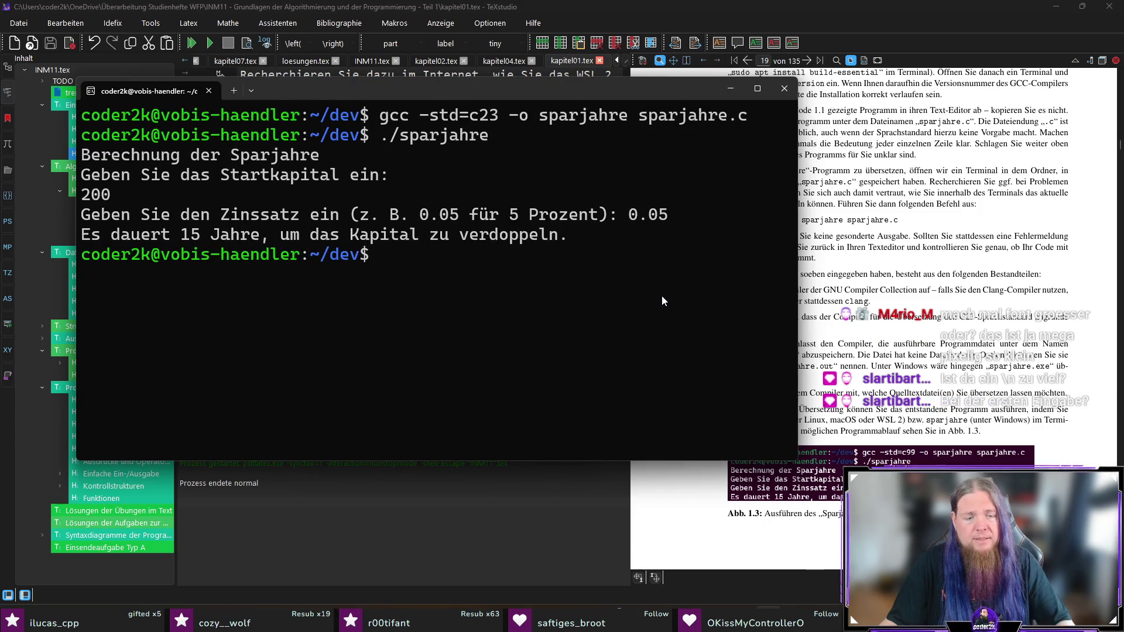
{"action": "key", "text": "Print"}
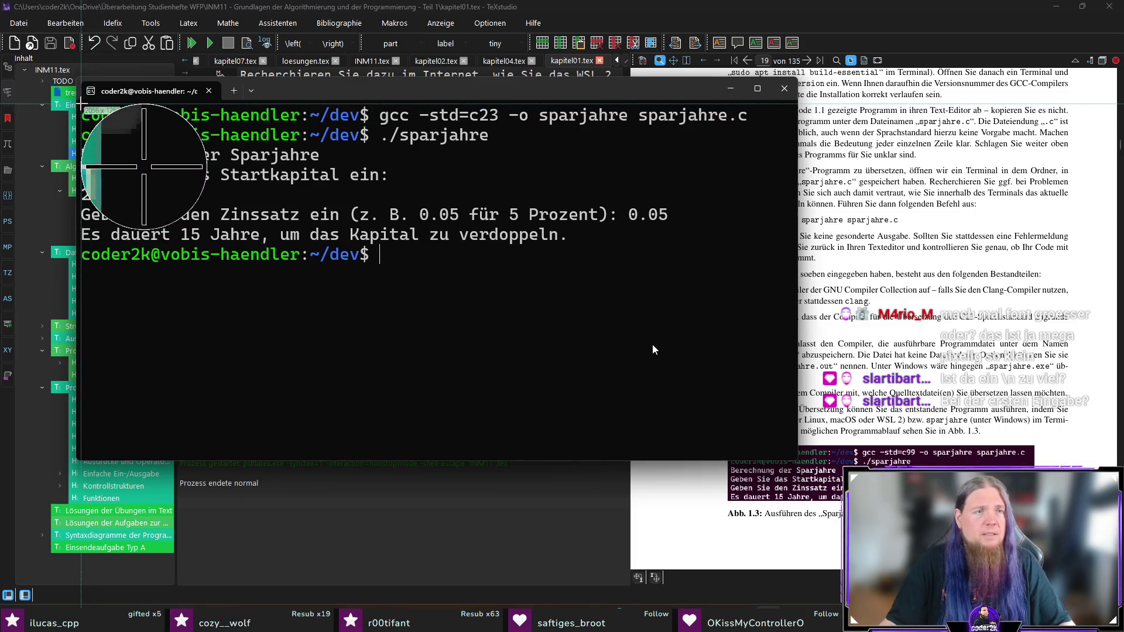
{"action": "mouse_move", "coordinate": [80, 103]}
{"action": "left_mouse_down"}
{"action": "mouse_move", "coordinate": [659, 200]}
{"action": "mouse_move", "coordinate": [725, 245]}
{"action": "mouse_move", "coordinate": [750, 247]}
{"action": "left_mouse_up"}
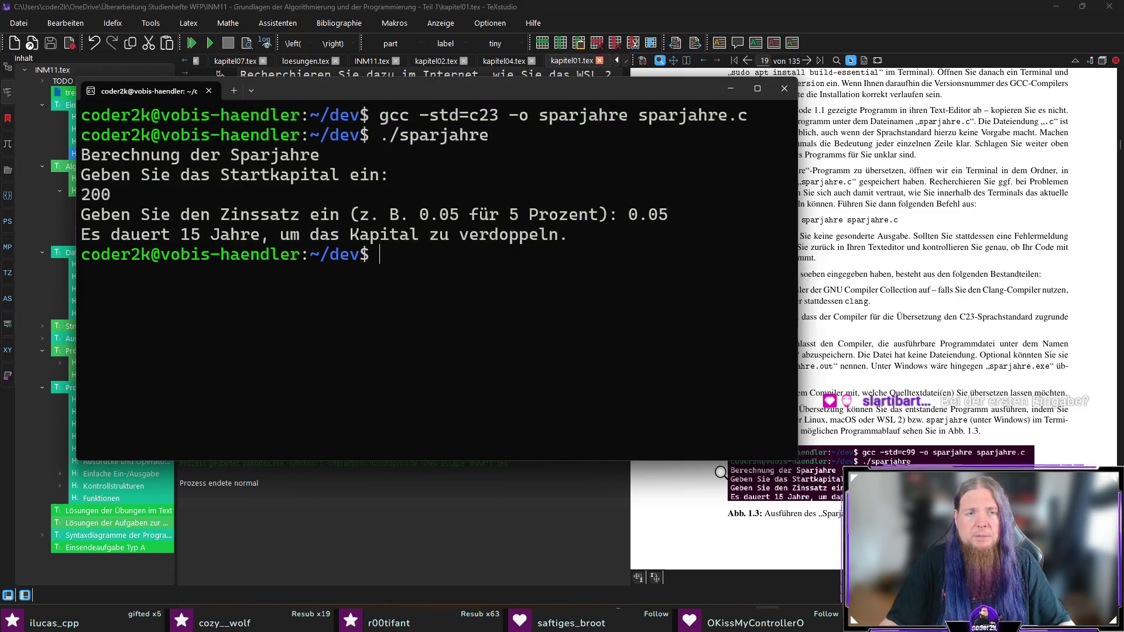
{"action": "key", "text": "alt+Tab"}
{"action": "key", "text": "ctrl+v"}
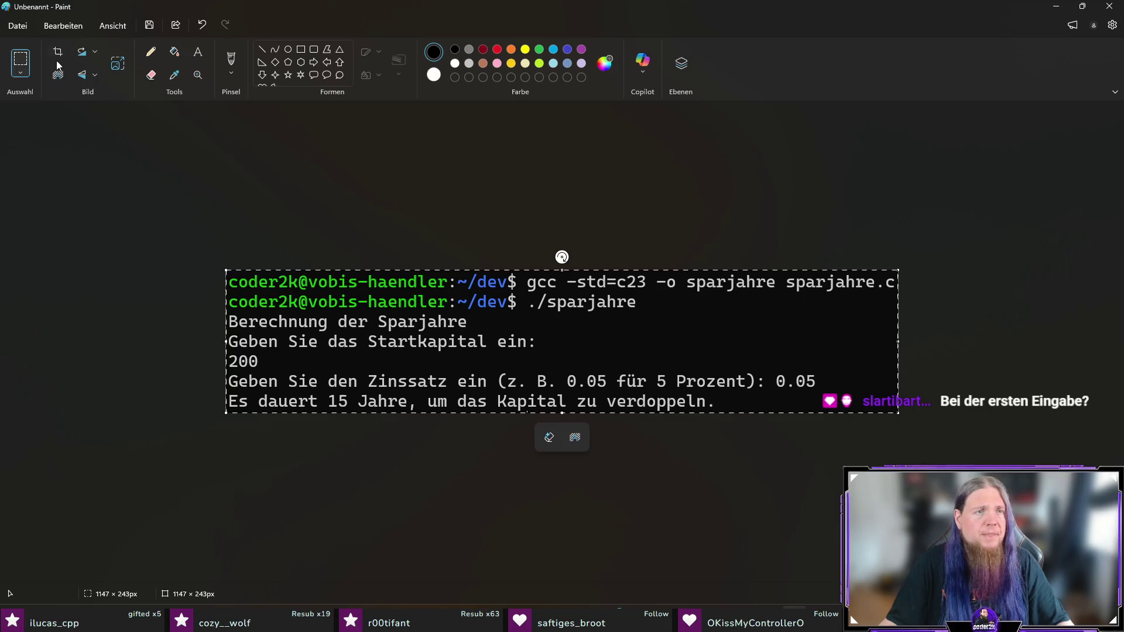
Save the pasted terminal screenshot as an image file.
{"action": "scroll", "coordinate": [541, 438], "scroll_direction": "up", "scroll_amount": 6}
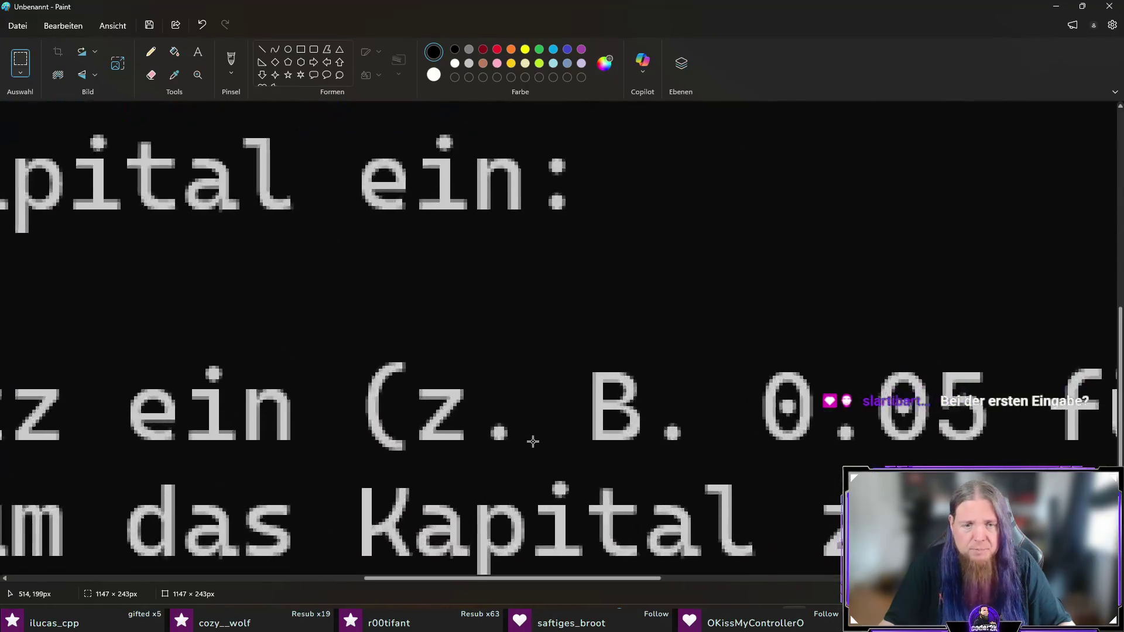
{"action": "scroll", "coordinate": [542, 439], "scroll_direction": "down", "scroll_amount": 1}
{"action": "left_click", "coordinate": [151, 52]}
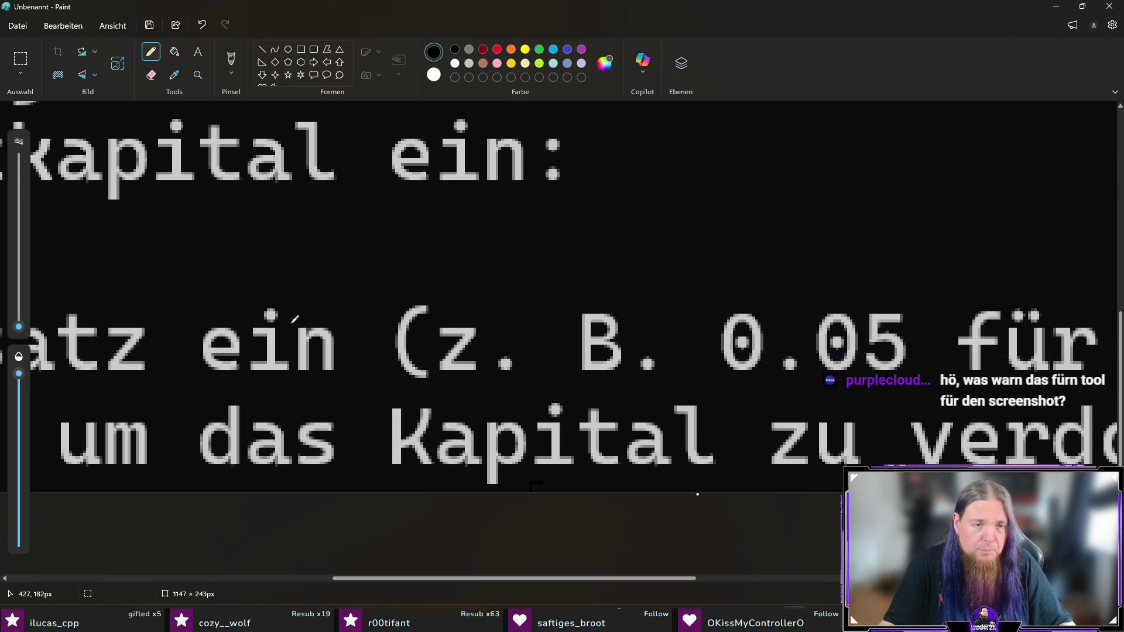
{"action": "scroll", "coordinate": [328, 310], "scroll_direction": "down", "scroll_amount": 2}
{"action": "scroll", "coordinate": [344, 304], "scroll_direction": "down", "scroll_amount": 4}
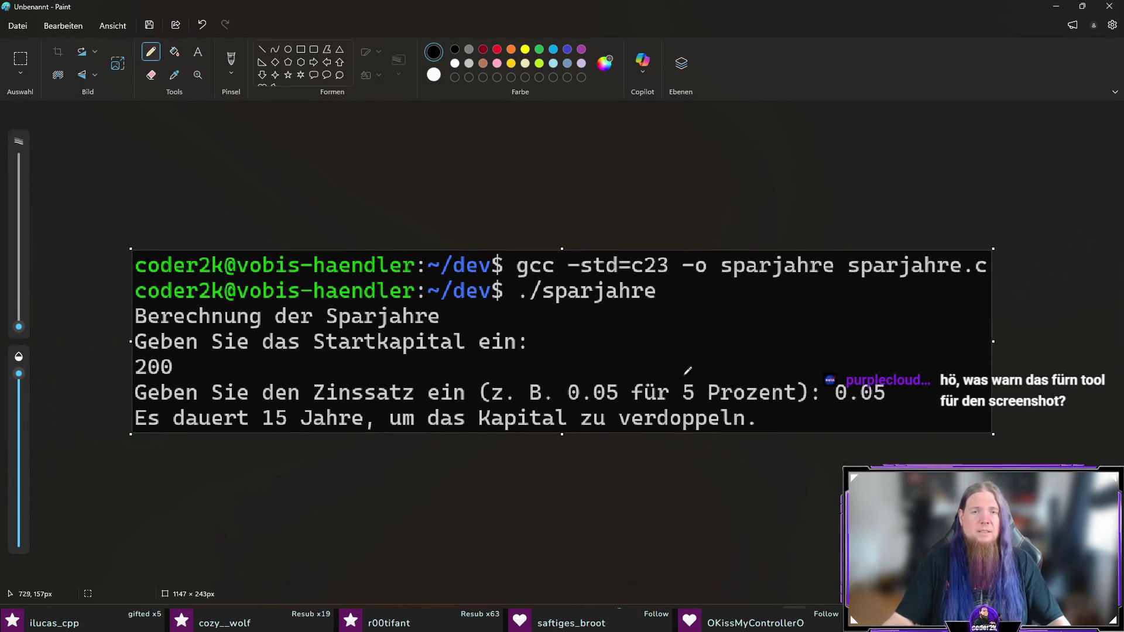
{"action": "scroll", "coordinate": [491, 419], "scroll_direction": "down", "scroll_amount": 1}
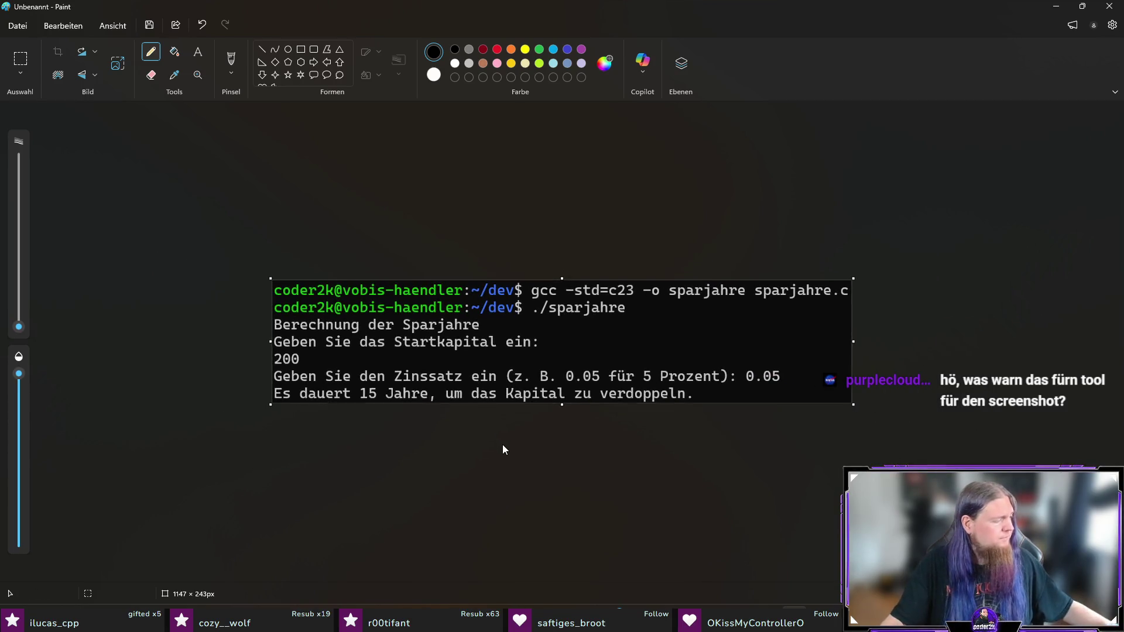
{"action": "key", "text": "ctrl+s"}
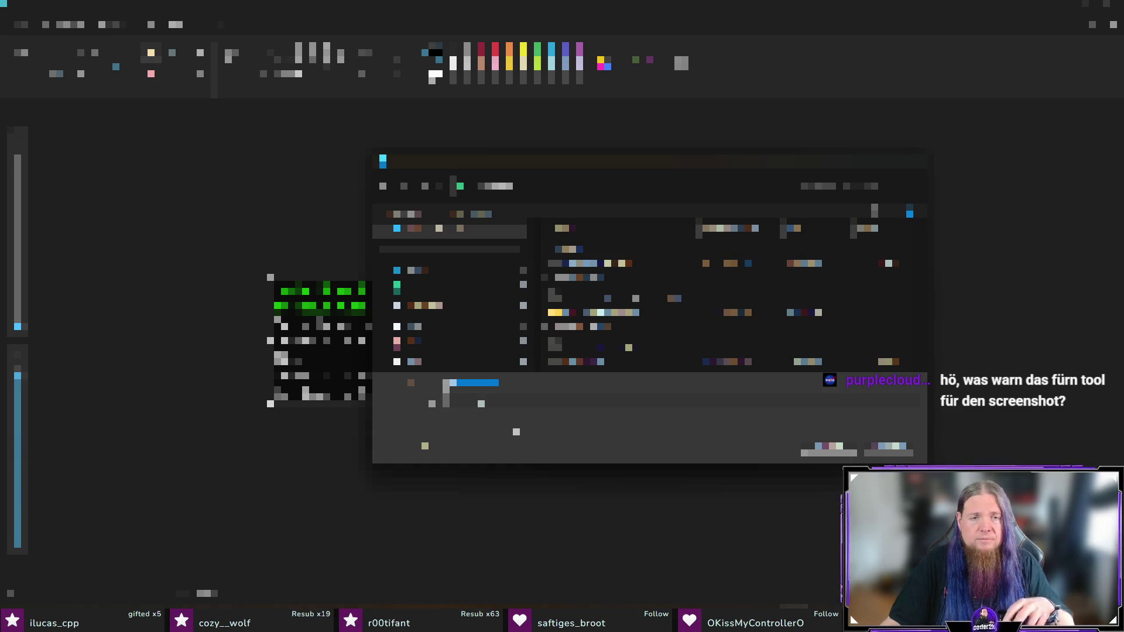
{"action": "key", "text": "BackSpace"}
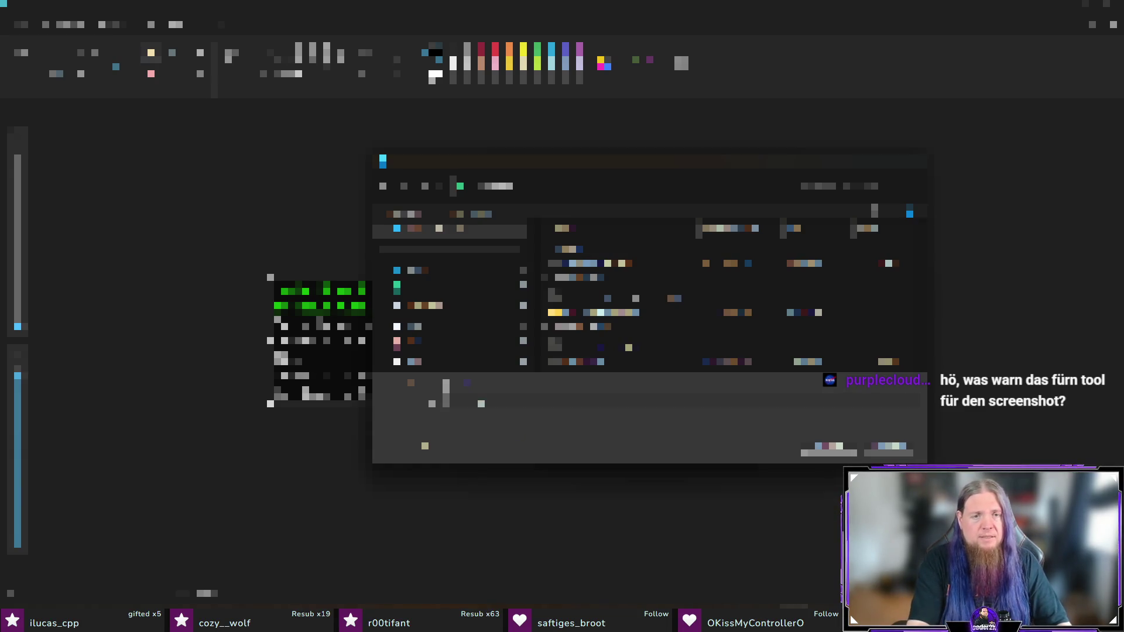
{"action": "key", "text": "Escape"}
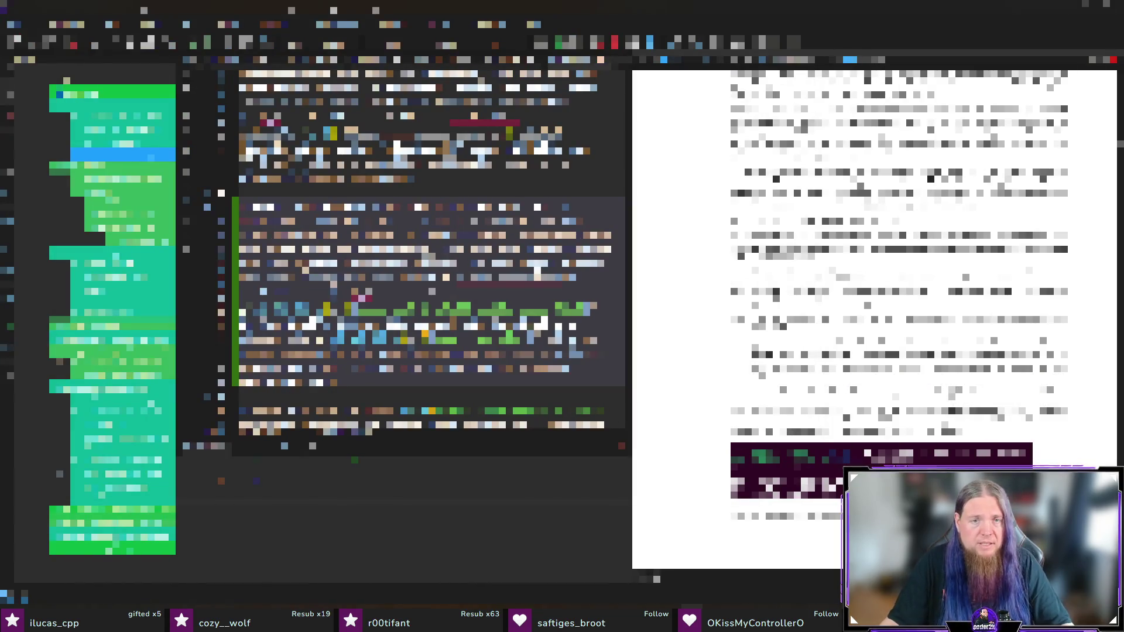
{"action": "scroll", "coordinate": [427, 252], "scroll_direction": "down", "scroll_amount": 5}
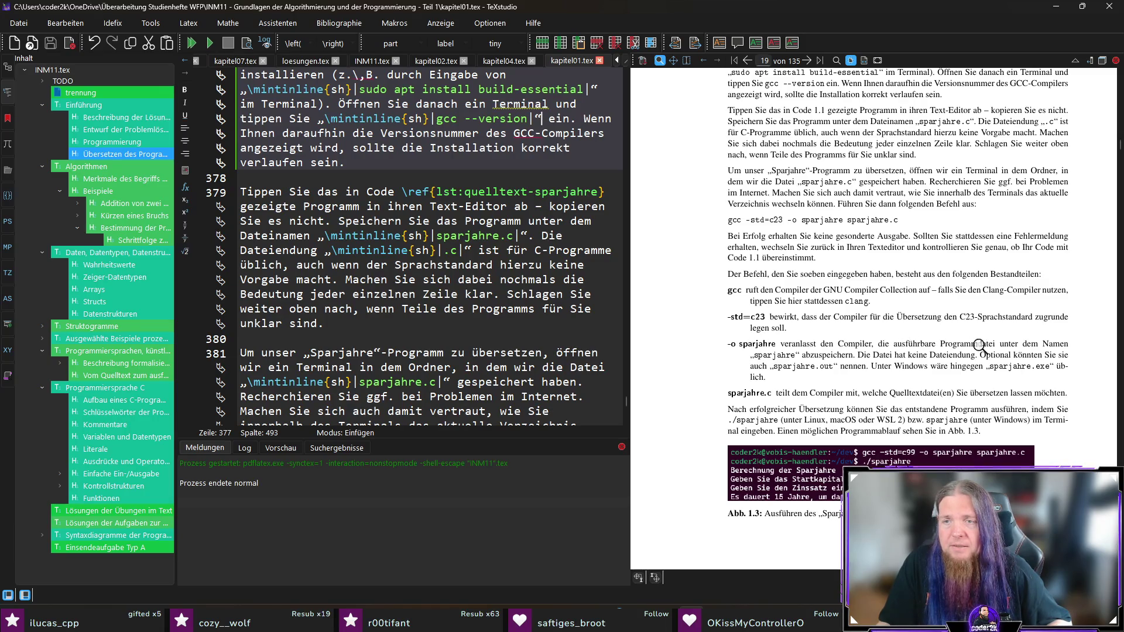
Find Abb. 1.3 in the PDF, jump to its source at line 396 and recompile.
{"action": "scroll", "coordinate": [779, 346], "scroll_direction": "down", "scroll_amount": 1}
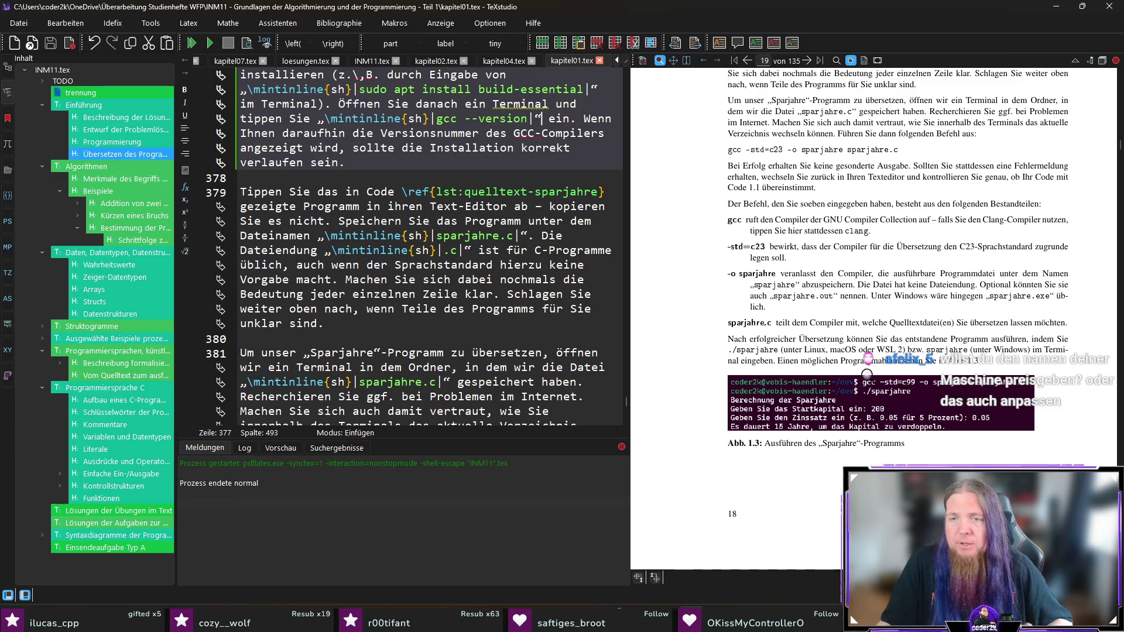
{"action": "left_click", "coordinate": [894, 361], "text": "ctrl"}
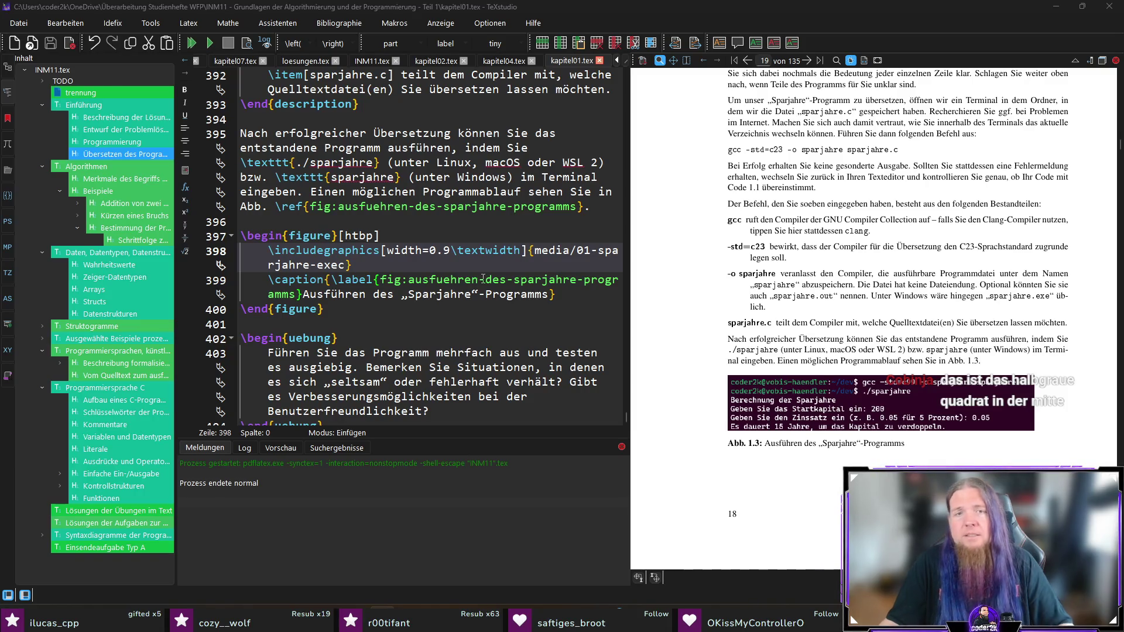
{"action": "left_click", "coordinate": [528, 221]}
{"action": "key", "text": "F5"}
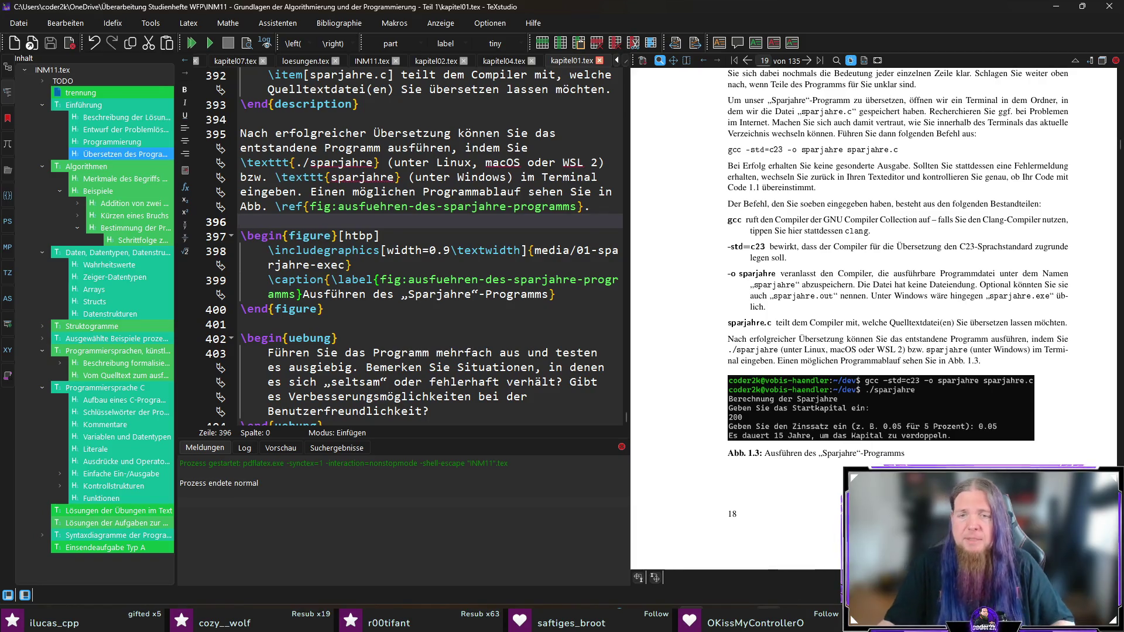
In the terminal, restart sparjahre with capital 200, abort it and clear the screen.
{"action": "key", "text": "alt+Tab"}
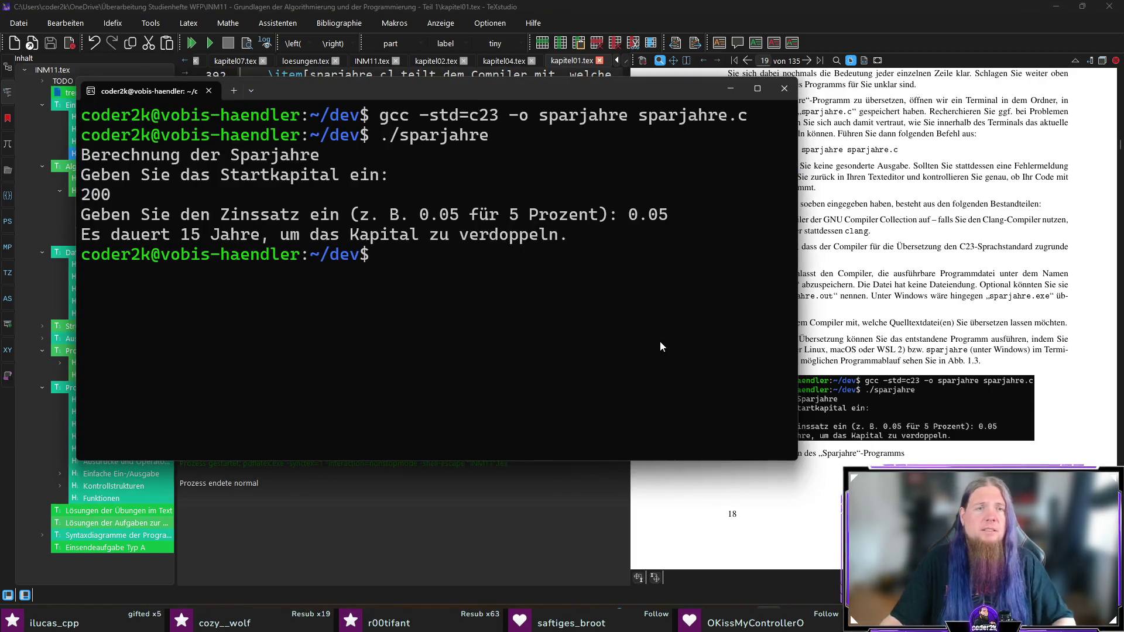
{"action": "key", "text": "Up"}
{"action": "key", "text": "Return"}
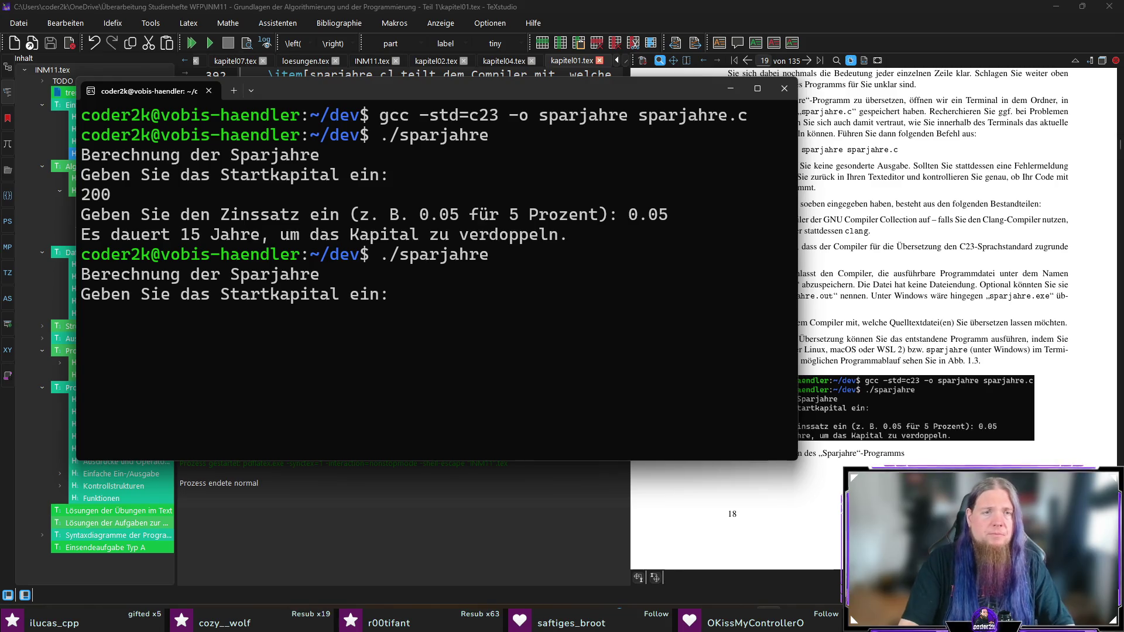
{"action": "type", "text": "200"}
{"action": "key", "text": "Return"}
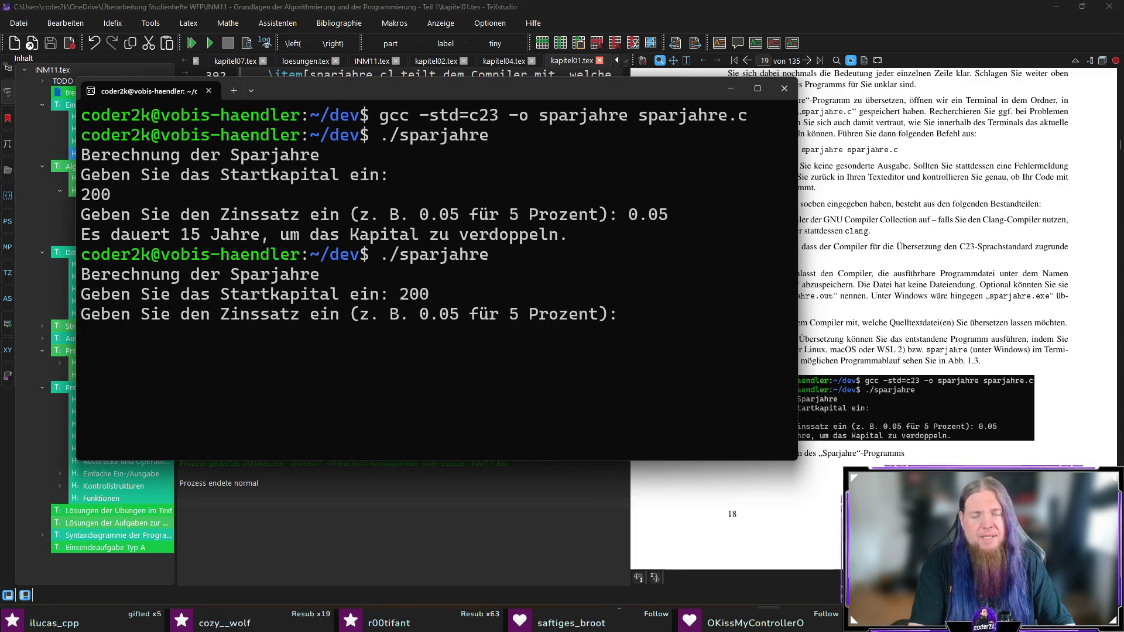
{"action": "key", "text": "ctrl+c"}
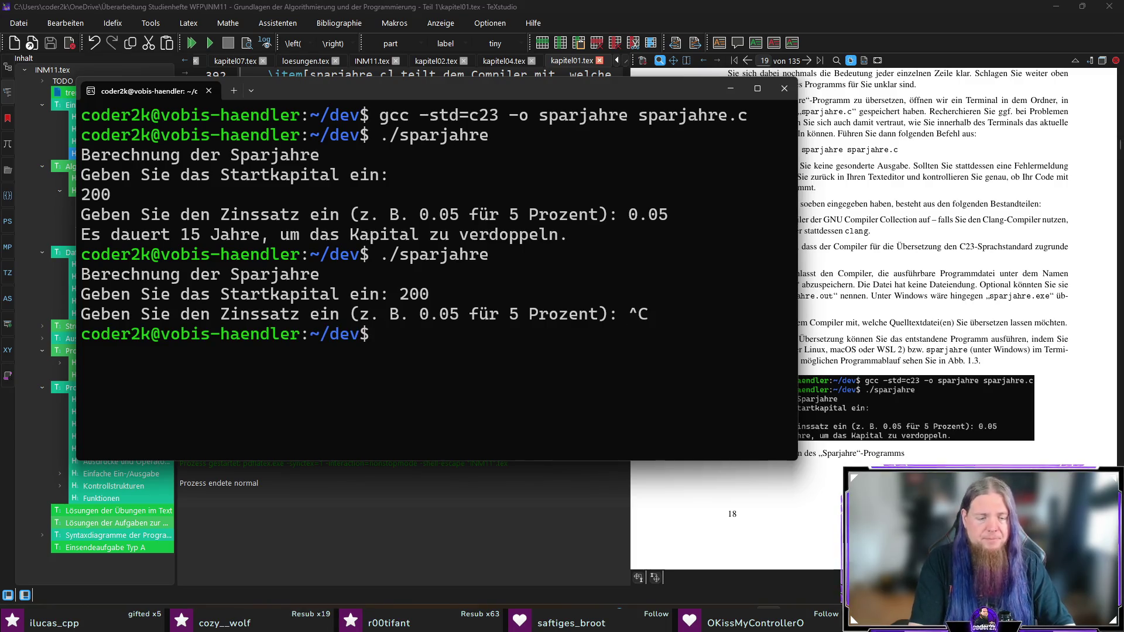
{"action": "type", "text": "clear"}
{"action": "key", "text": "Return"}
Recompile with gcc -std=c23 and run ./sparjahre with 200 and 0.05, getting 15 years.
{"action": "key", "text": "Up"}
{"action": "key", "text": "Up"}
{"action": "key", "text": "Up"}
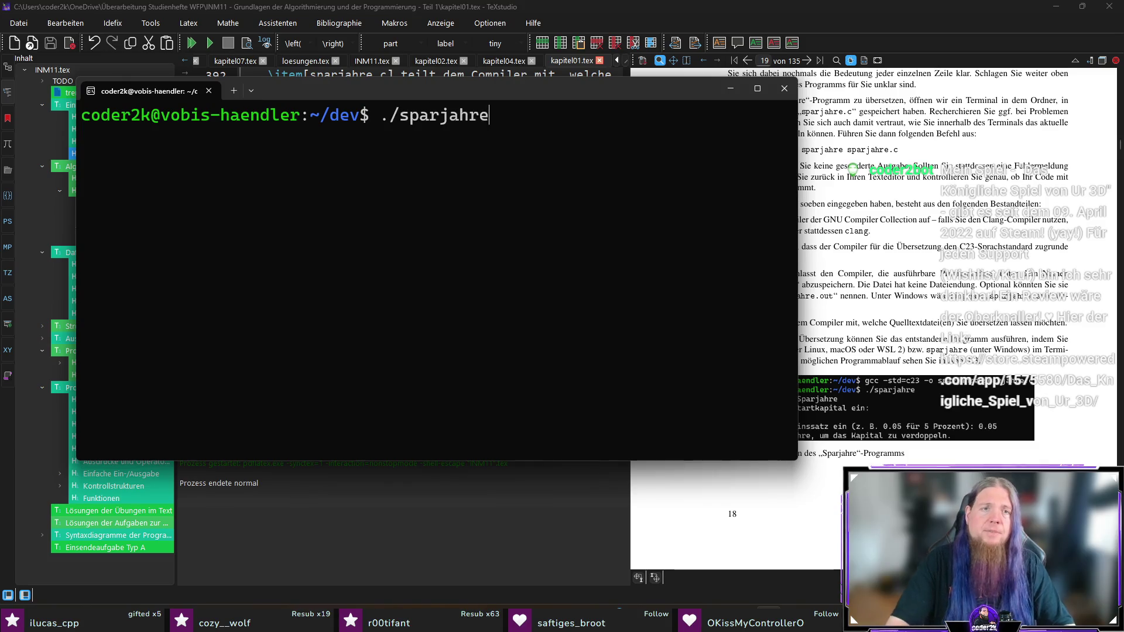
{"action": "key", "text": "Return"}
{"action": "type", "text": "./sparjahre"}
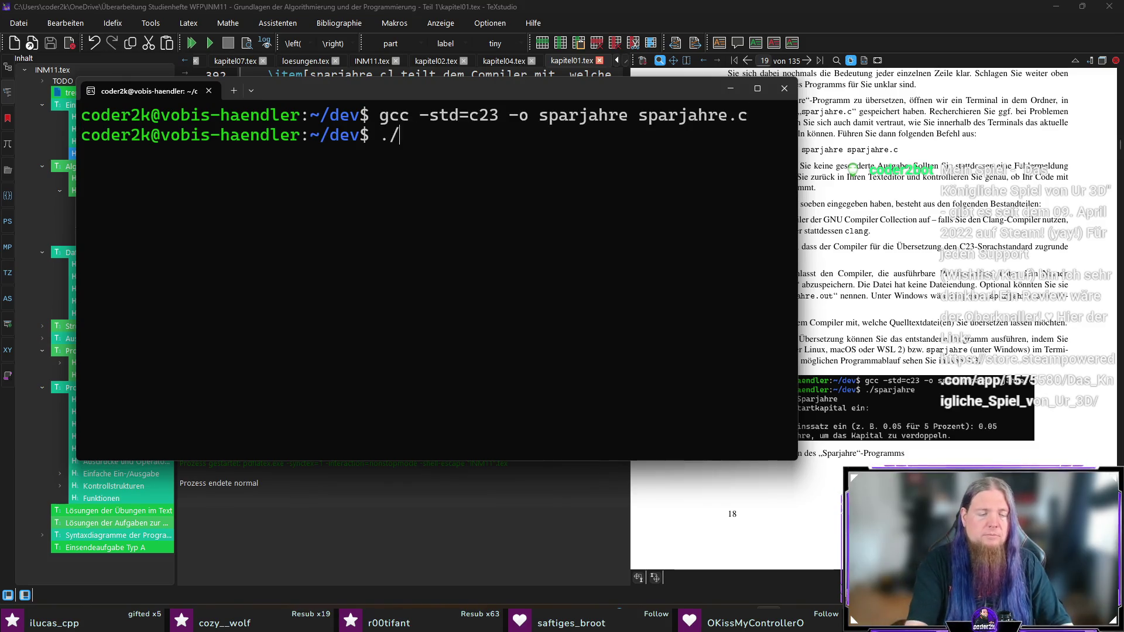
{"action": "key", "text": "Return"}
{"action": "type", "text": "200"}
{"action": "key", "text": "Return"}
{"action": "type", "text": "0"}
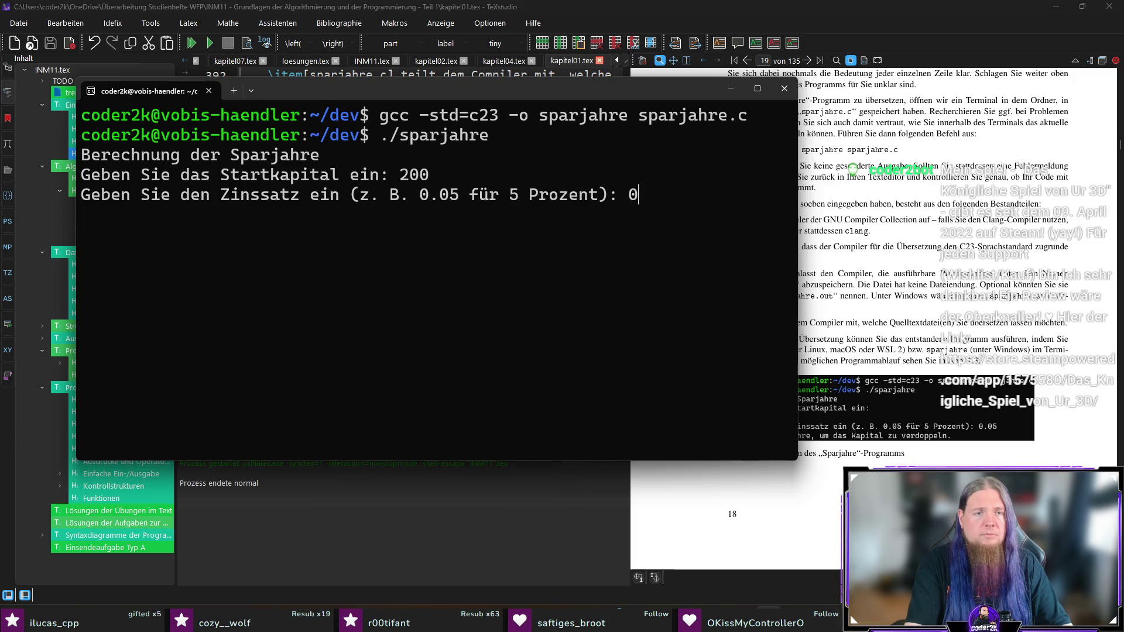
{"action": "type", "text": ".05"}
{"action": "key", "text": "Return"}
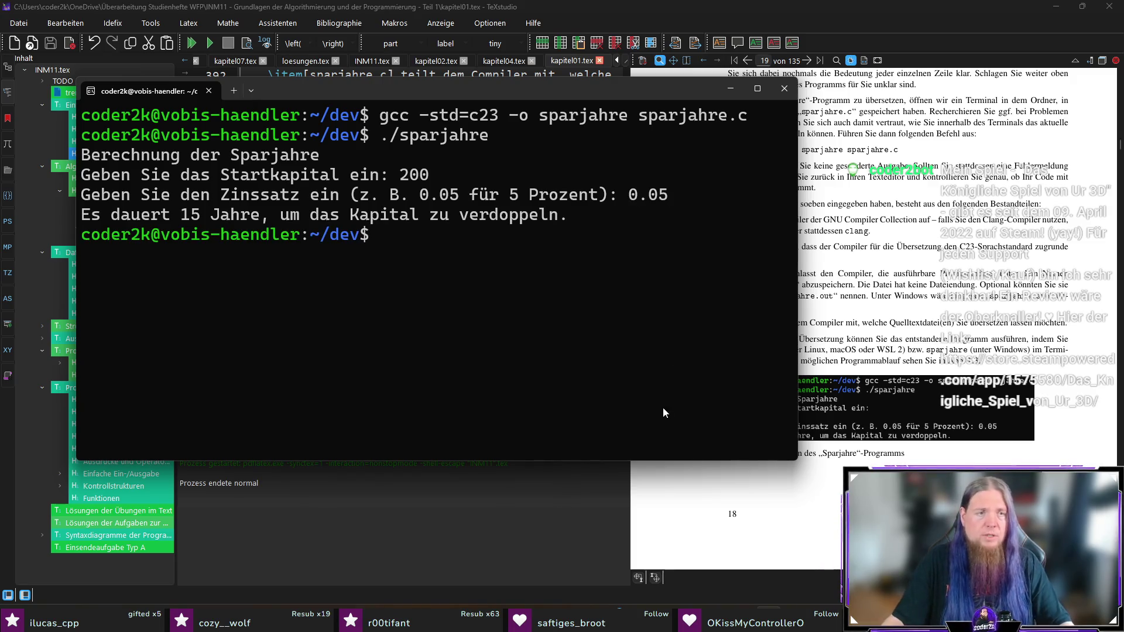
{"action": "key", "text": "Return"}
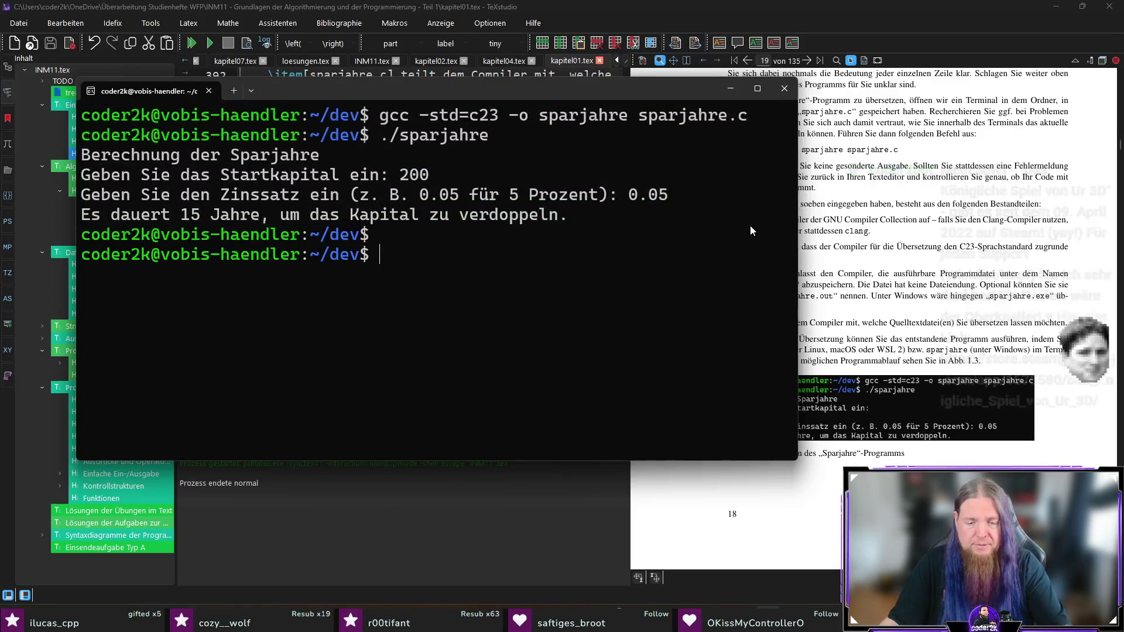
Capture the new terminal output, paste it into Paint and crop to it.
{"action": "mouse_move", "coordinate": [79, 105]}
{"action": "left_mouse_down"}
{"action": "mouse_move", "coordinate": [729, 209]}
{"action": "mouse_move", "coordinate": [749, 227]}
{"action": "left_mouse_up"}
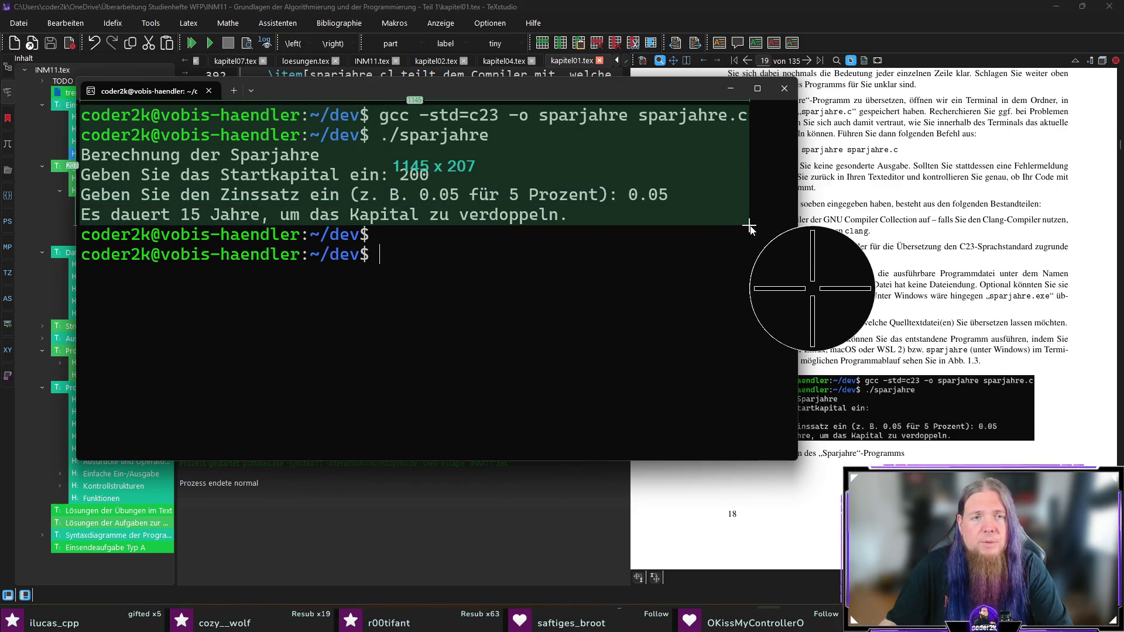
{"action": "left_click_drag", "start_coordinate": [749, 226], "coordinate": [749, 226]}
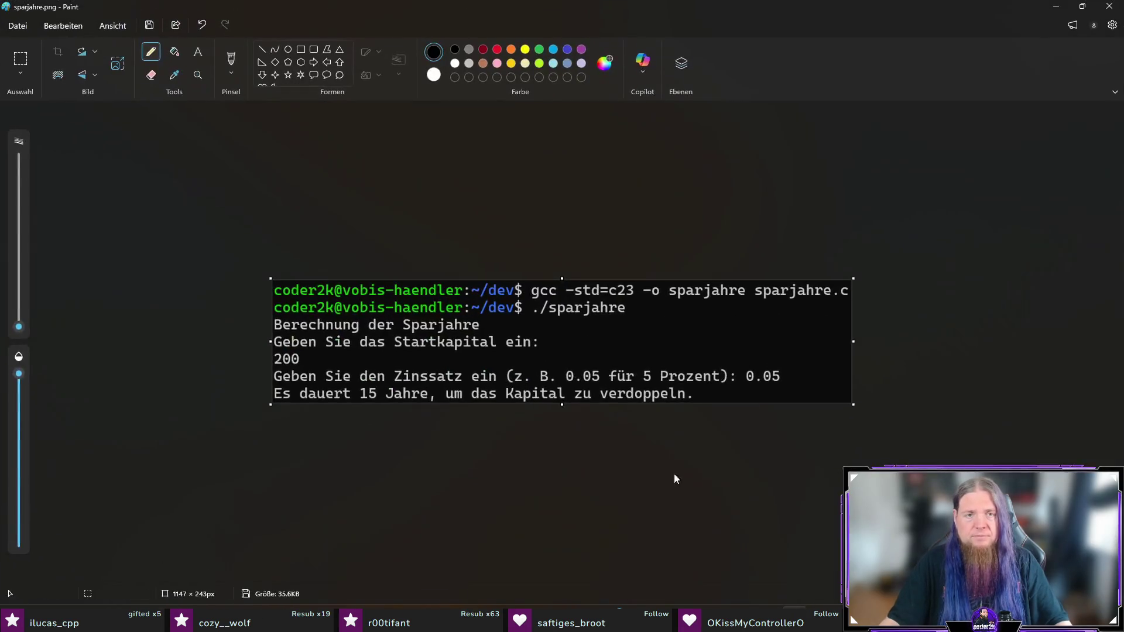
{"action": "key", "text": "ctrl+v"}
{"action": "left_click", "coordinate": [62, 55]}
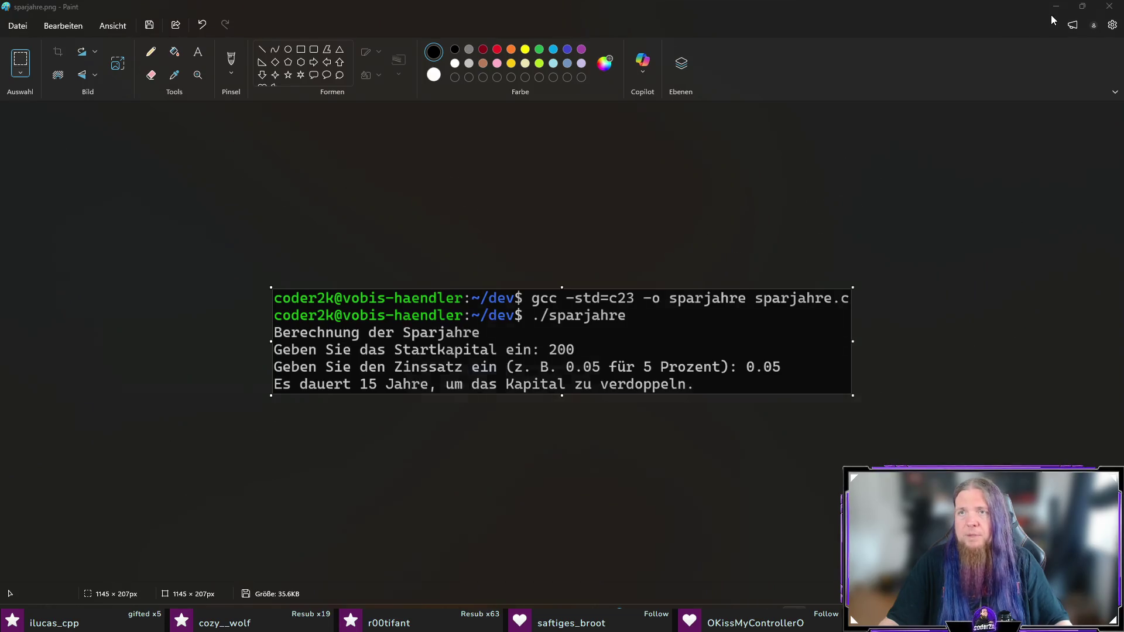
Save the image as 01-sparjahre-exec.png.
{"action": "key", "text": "ctrl+shift+s"}
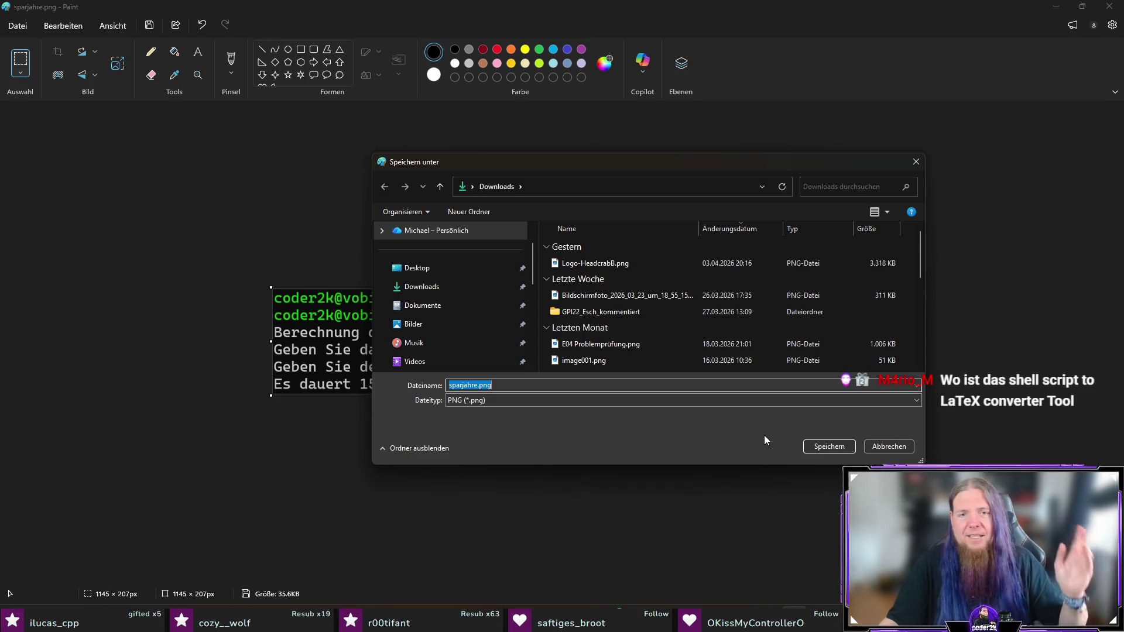
{"action": "key", "text": "Home"}
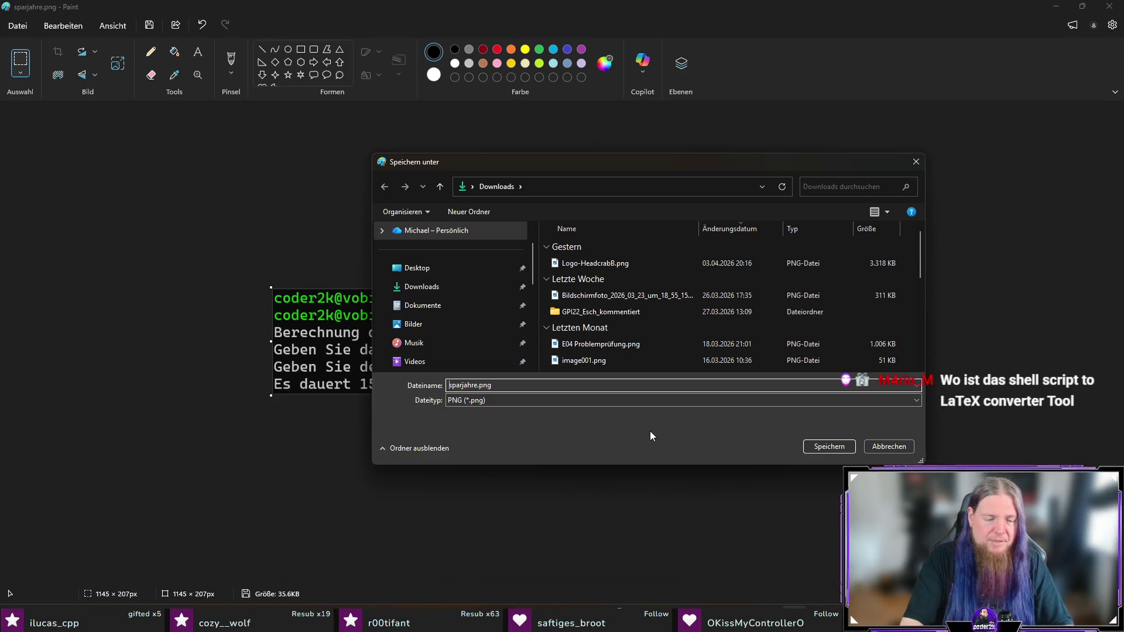
{"action": "type", "text": "01-"}
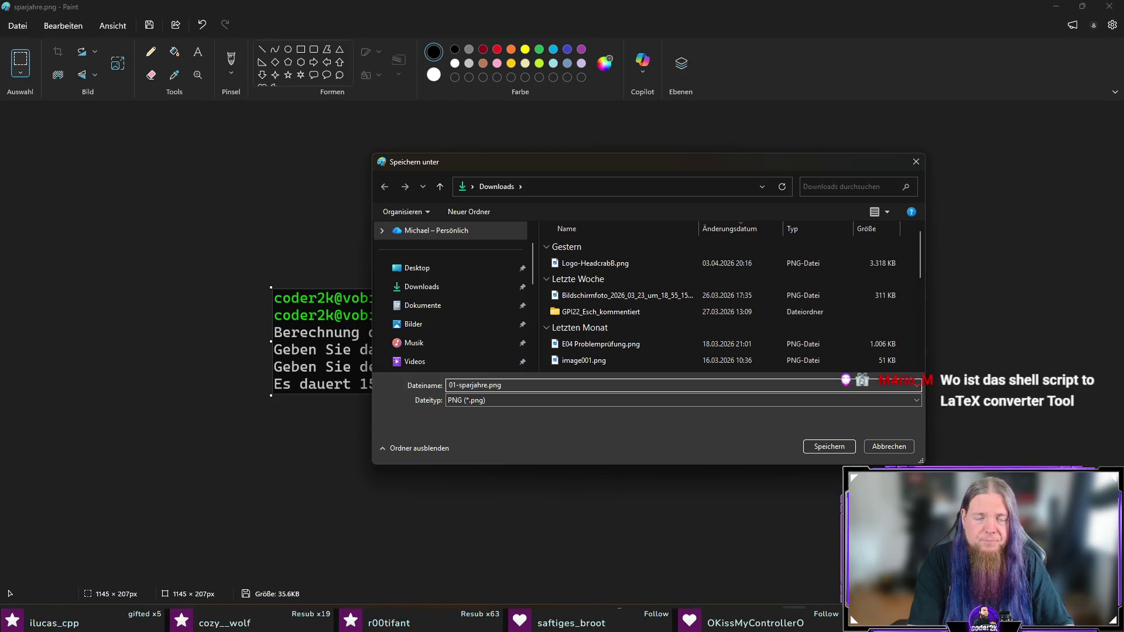
{"action": "left_click", "coordinate": [475, 385]}
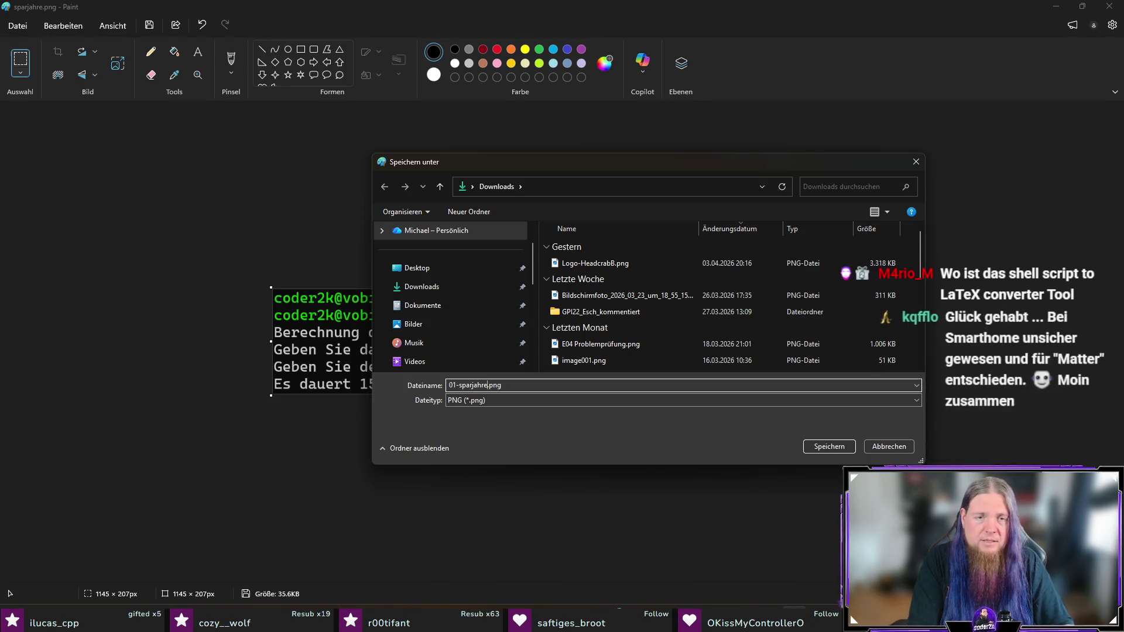
{"action": "type", "text": "-exec"}
{"action": "key", "text": "Return"}
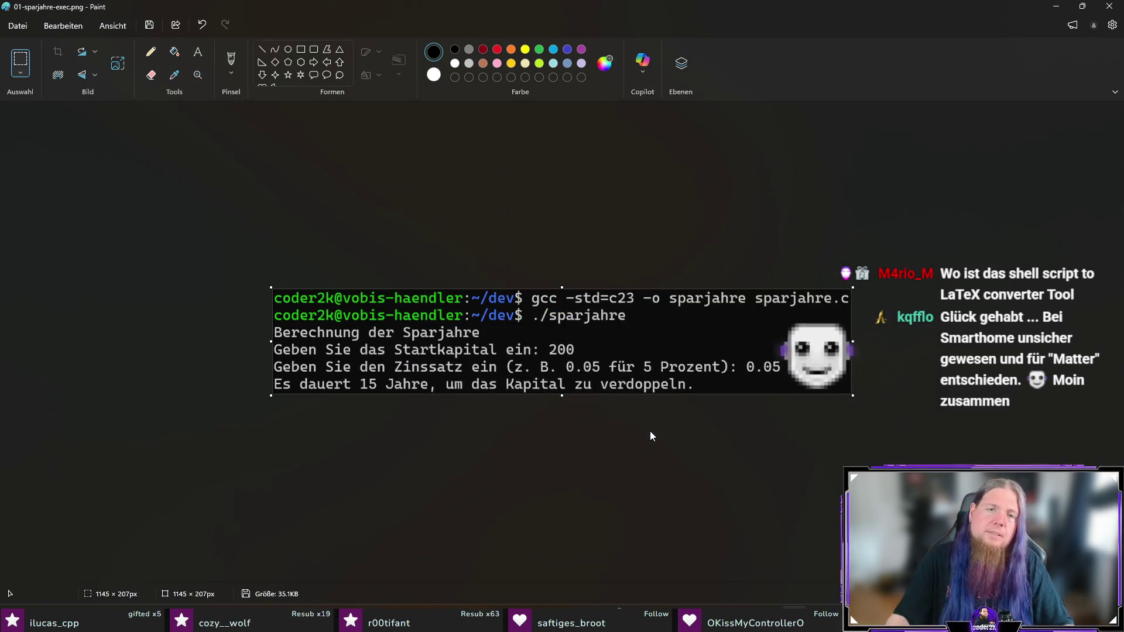
Minimise Paint and recompile the booklet so Abb. 1.3 shows the new c23 capture.
{"action": "left_click", "coordinate": [1051, 7]}
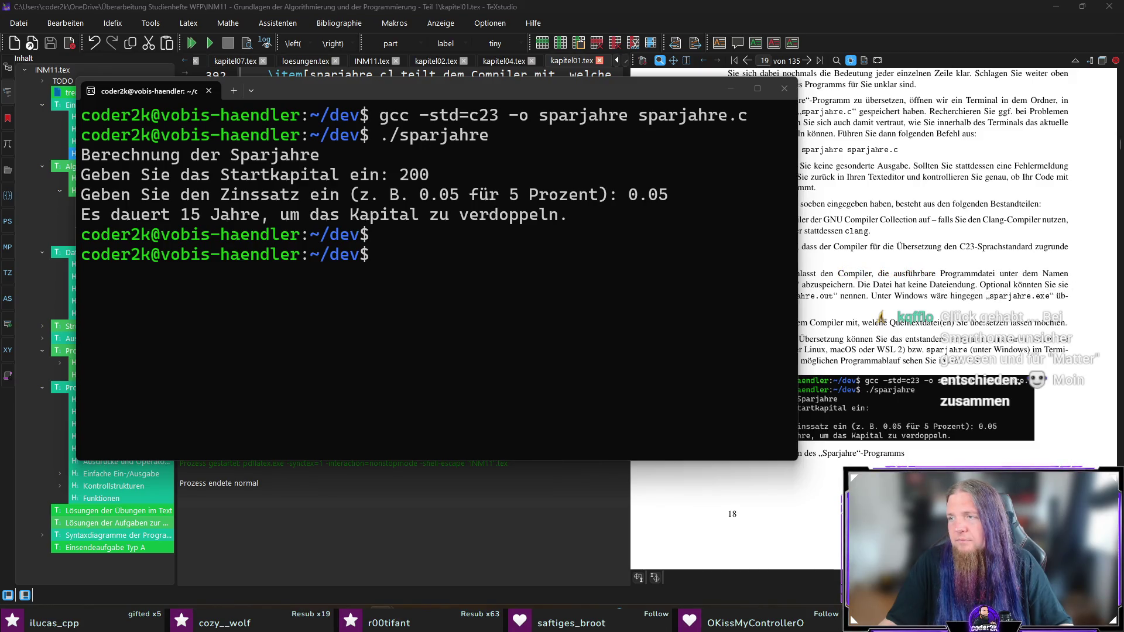
{"action": "left_click", "coordinate": [832, 34]}
{"action": "key", "text": "F5"}
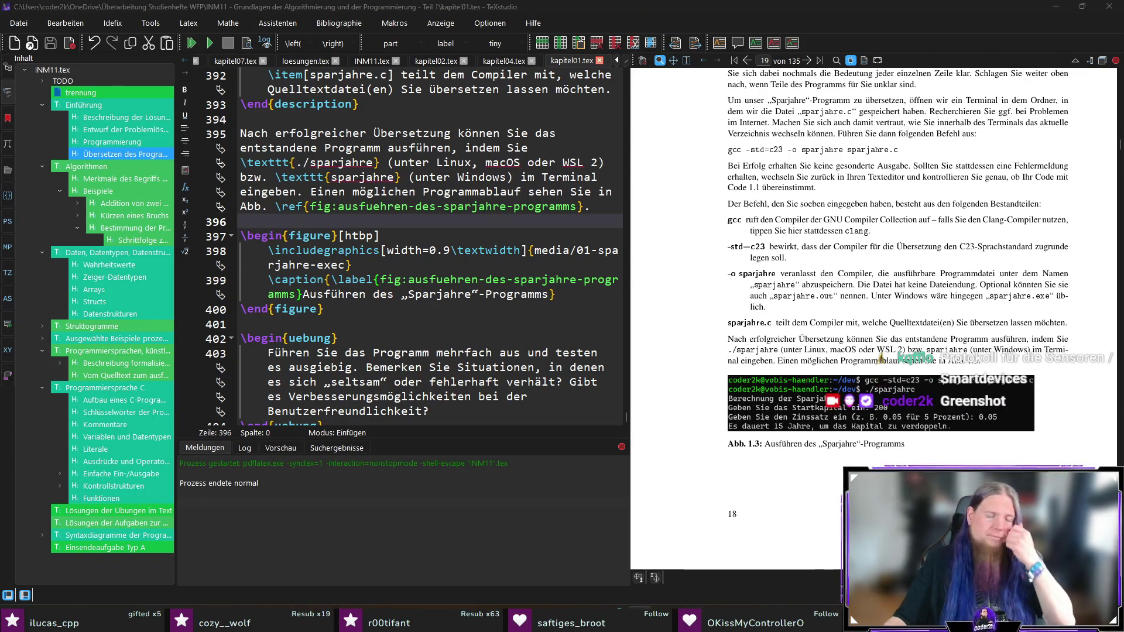
{"action": "left_click", "coordinate": [724, 14]}
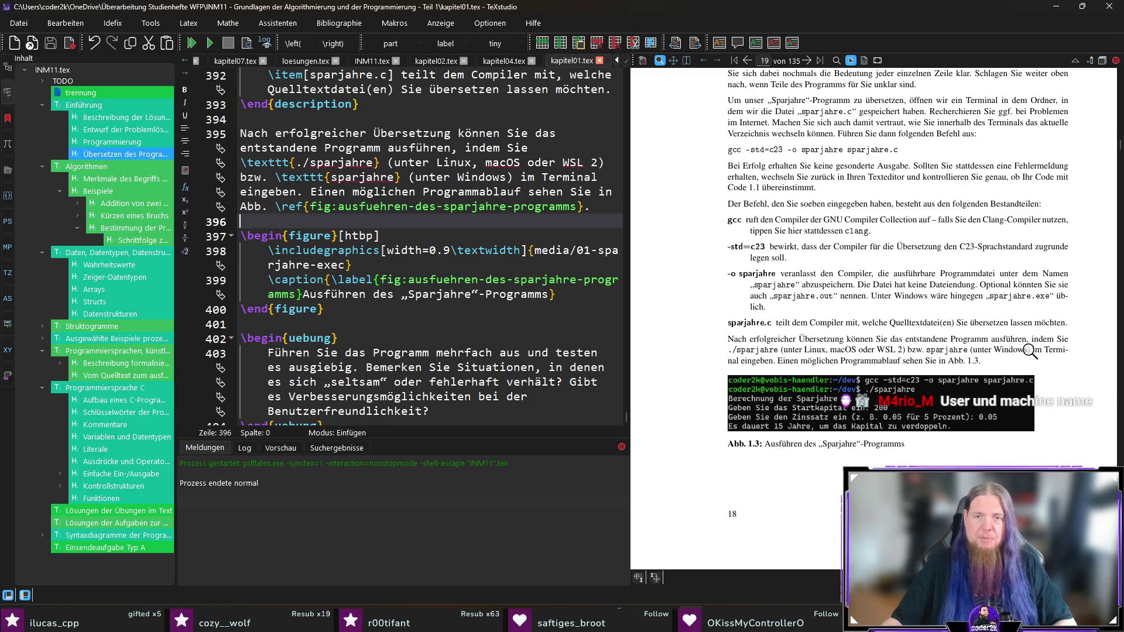
{"action": "left_click_drag", "start_coordinate": [740, 381], "coordinate": [819, 385]}
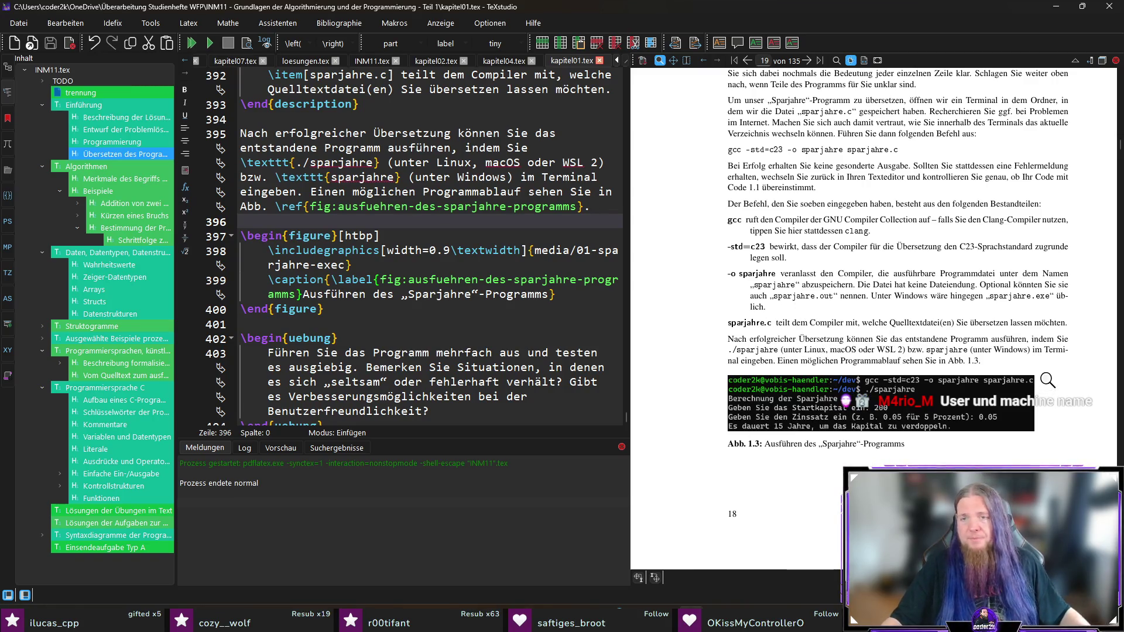
Jump via the structure panel to the appendix chapter 'Lösungen der Übungen im Text' in INM11.tex.
{"action": "scroll", "coordinate": [1000, 357], "scroll_direction": "down", "scroll_amount": 3}
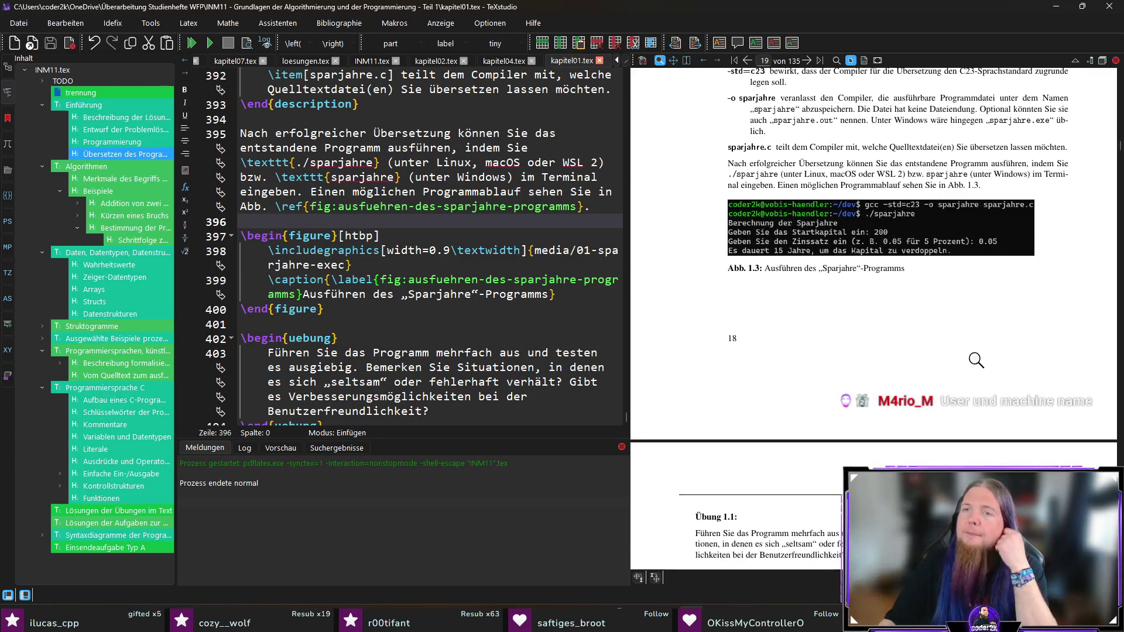
{"action": "scroll", "coordinate": [925, 354], "scroll_direction": "down", "scroll_amount": 4}
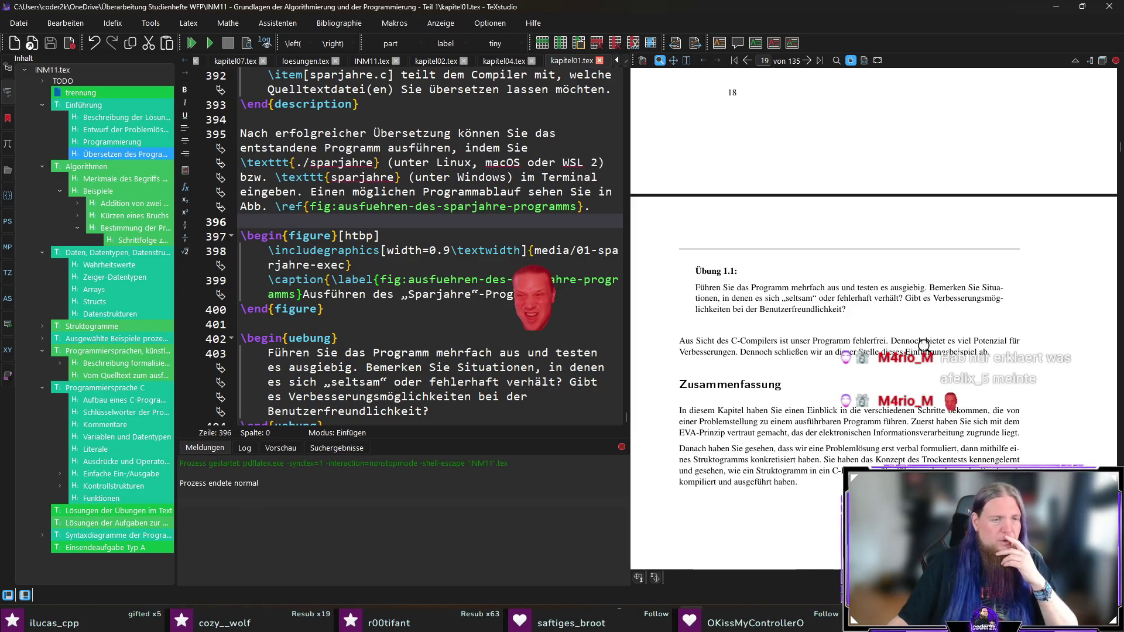
{"action": "left_click", "coordinate": [107, 512]}
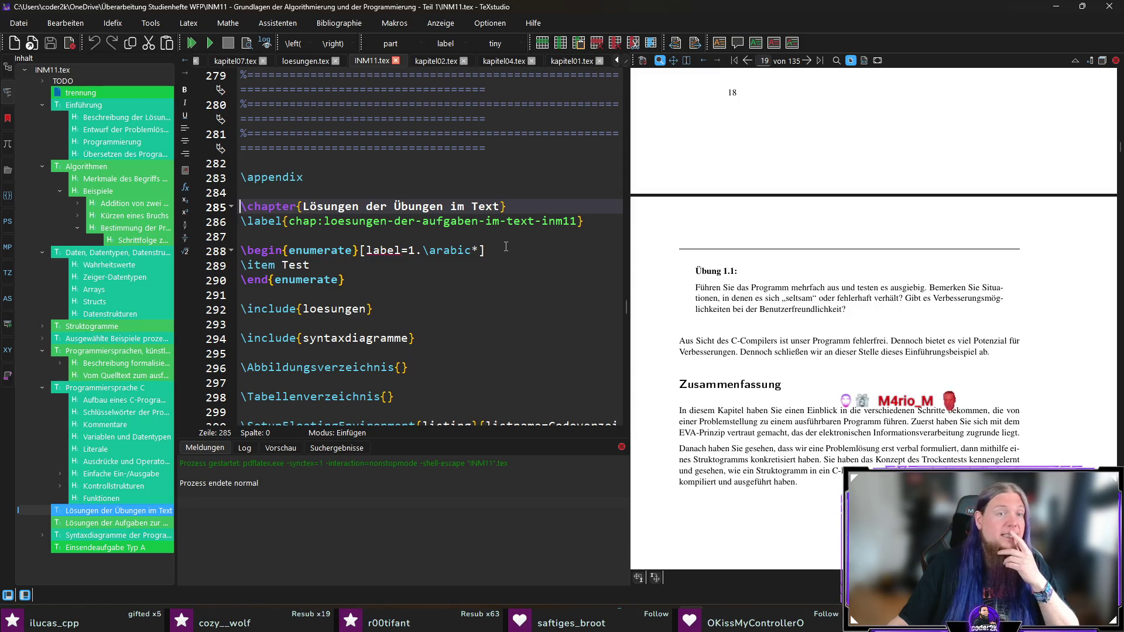
Select the placeholder word Test on line 289 of the appendix list.
{"action": "left_click", "coordinate": [502, 265]}
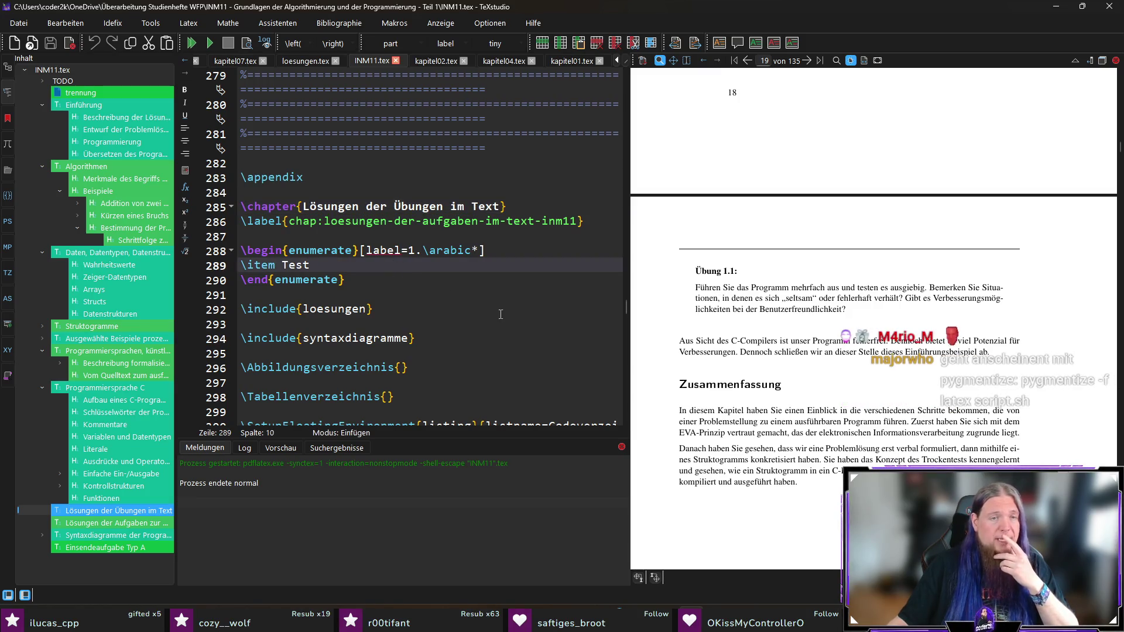
{"action": "double_click", "coordinate": [295, 265]}
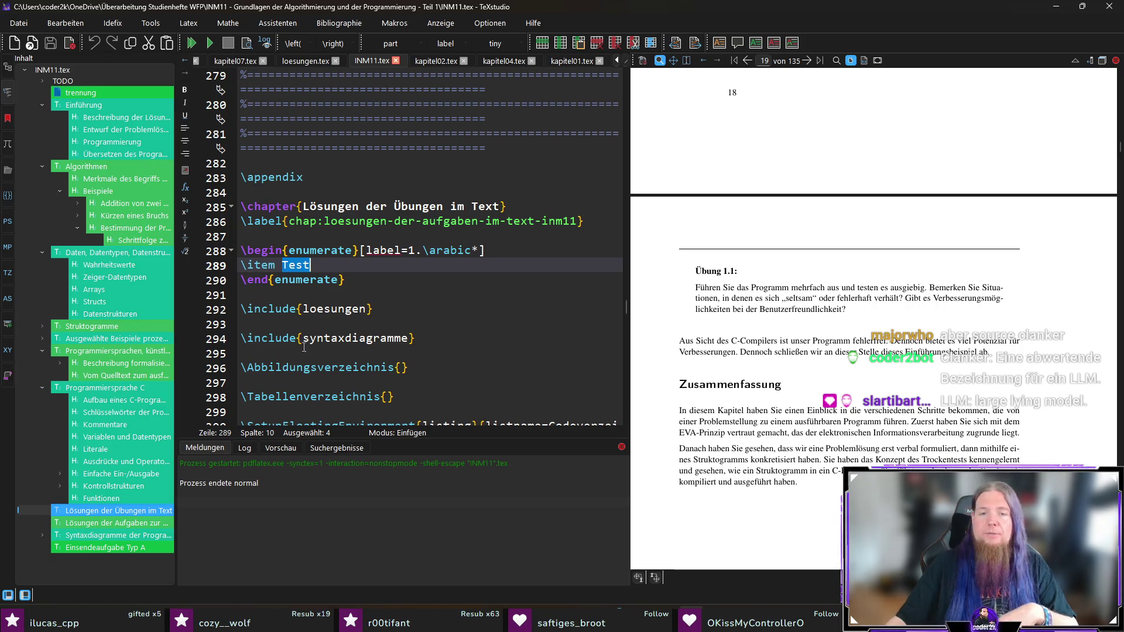
{"action": "key", "text": "alt+Tab"}
Print sparjahre.c with cat, then shrink the font and enlarge the terminal to fit the listing.
{"action": "type", "text": "cat sparjahrer"}
{"action": "key", "text": "BackSpace"}
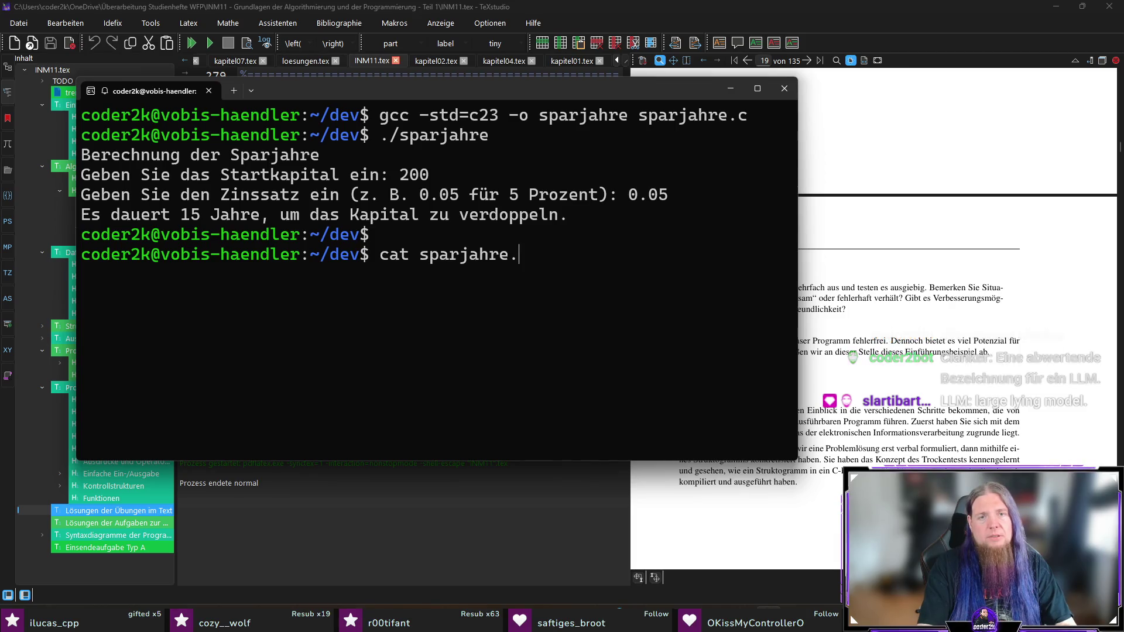
{"action": "type", "text": ".c"}
{"action": "key", "text": "Return"}
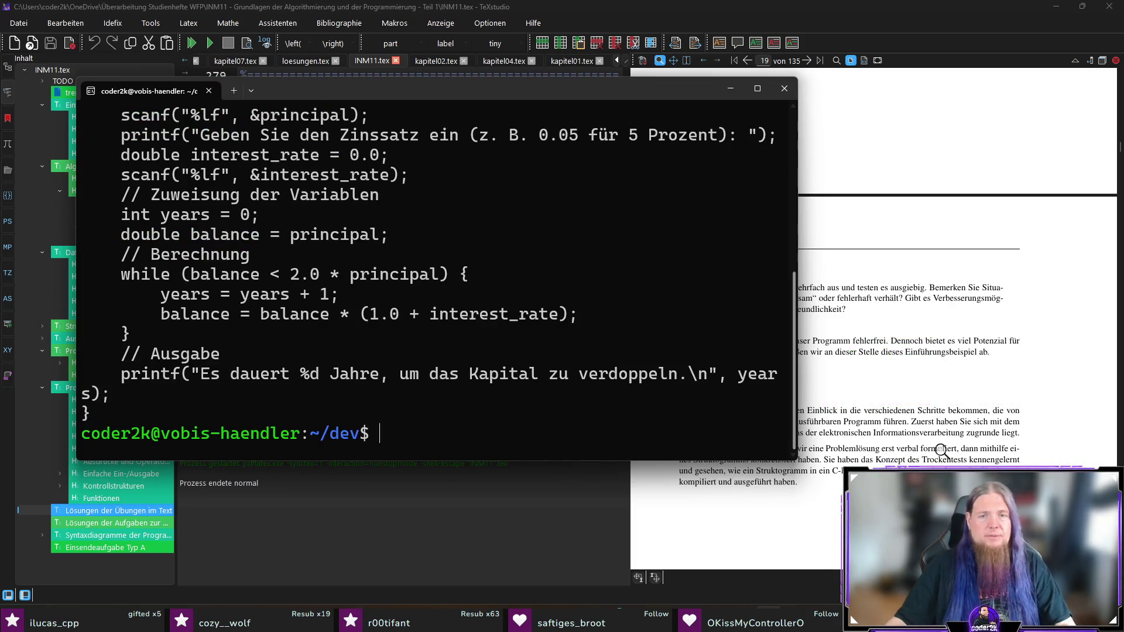
{"action": "key", "text": "ctrl+minus"}
{"action": "mouse_move", "coordinate": [797, 460]}
{"action": "left_mouse_down"}
{"action": "mouse_move", "coordinate": [1068, 567]}
{"action": "mouse_move", "coordinate": [1051, 534]}
{"action": "left_mouse_up"}
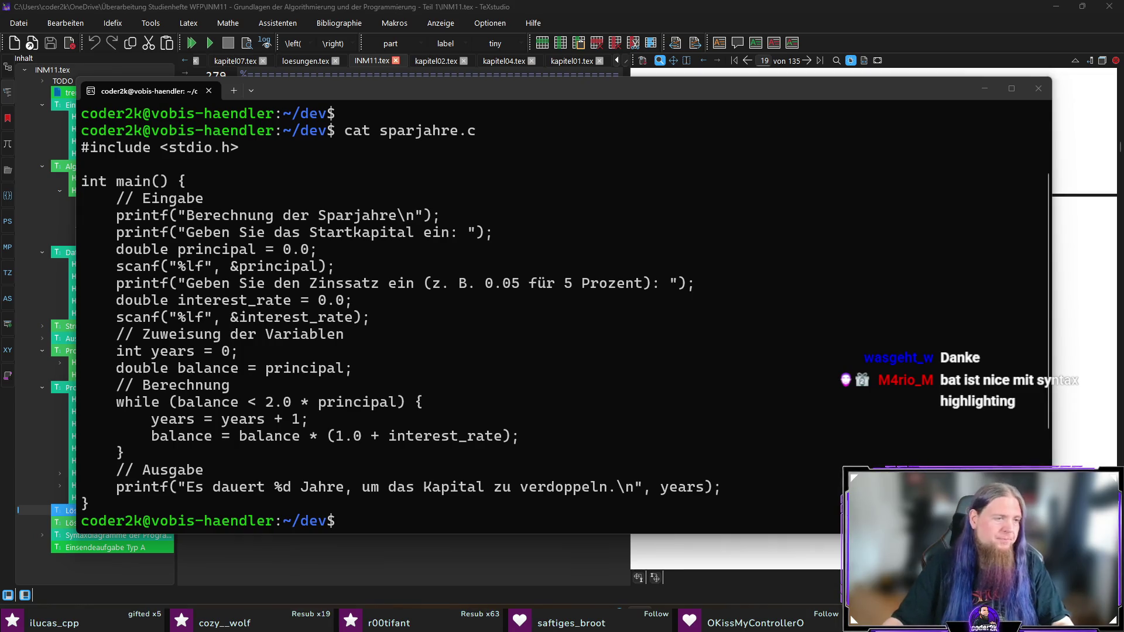
Try bat sparjahre.c, which reports command not found, and type sudo apt install bacula-console-qt.
{"action": "left_click", "coordinate": [607, 90]}
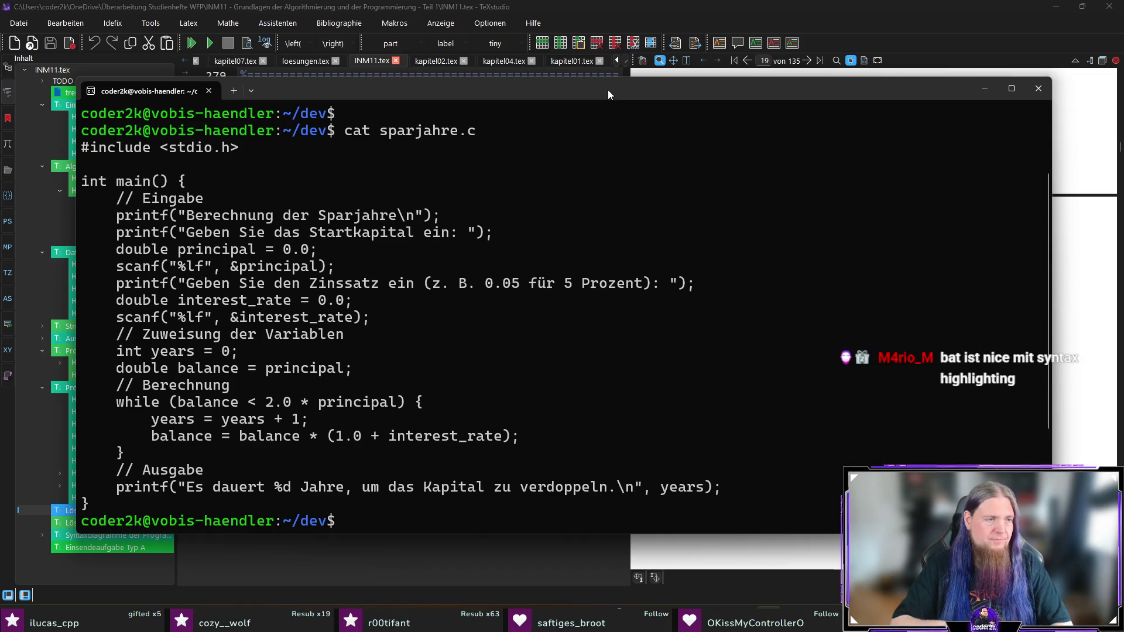
{"action": "key", "text": "Up"}
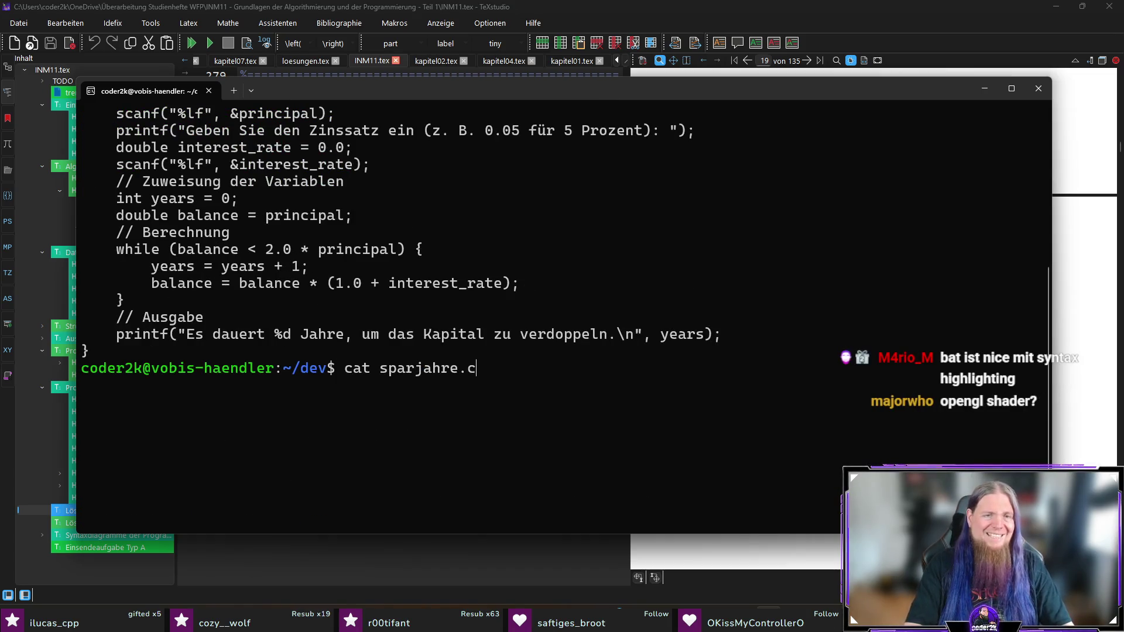
{"action": "key", "text": "Delete"}
{"action": "type", "text": "b"}
{"action": "key", "text": "Return"}
{"action": "type", "text": "sudo apt install bacula-console-qt"}
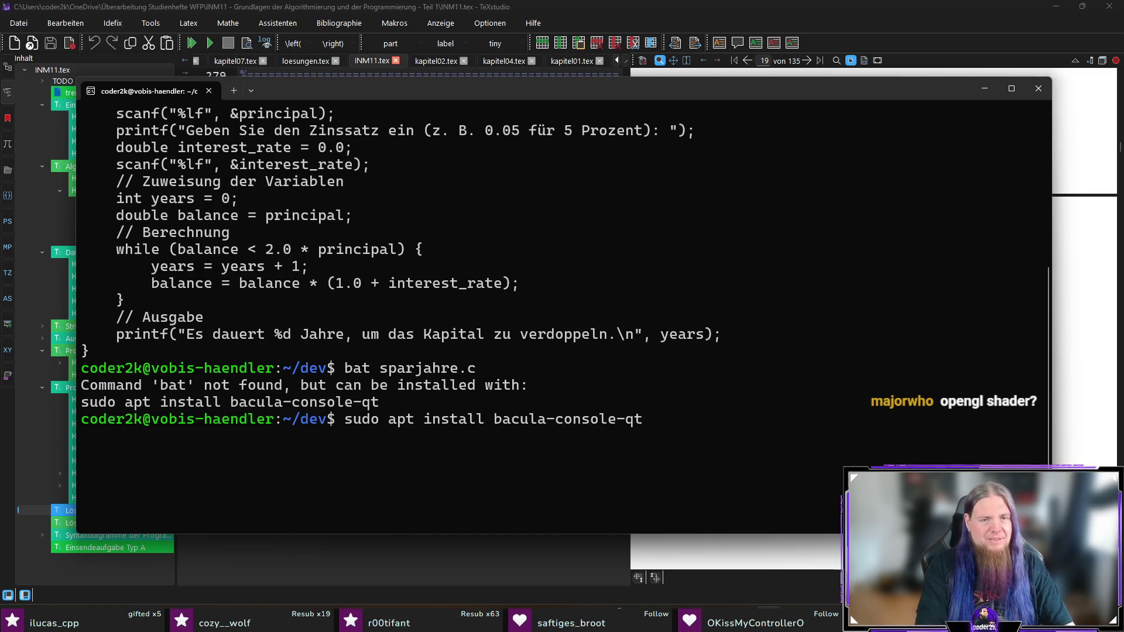
Install bacula-console-qt with sudo, entering the account password and confirming with y.
{"action": "key", "text": "Return"}
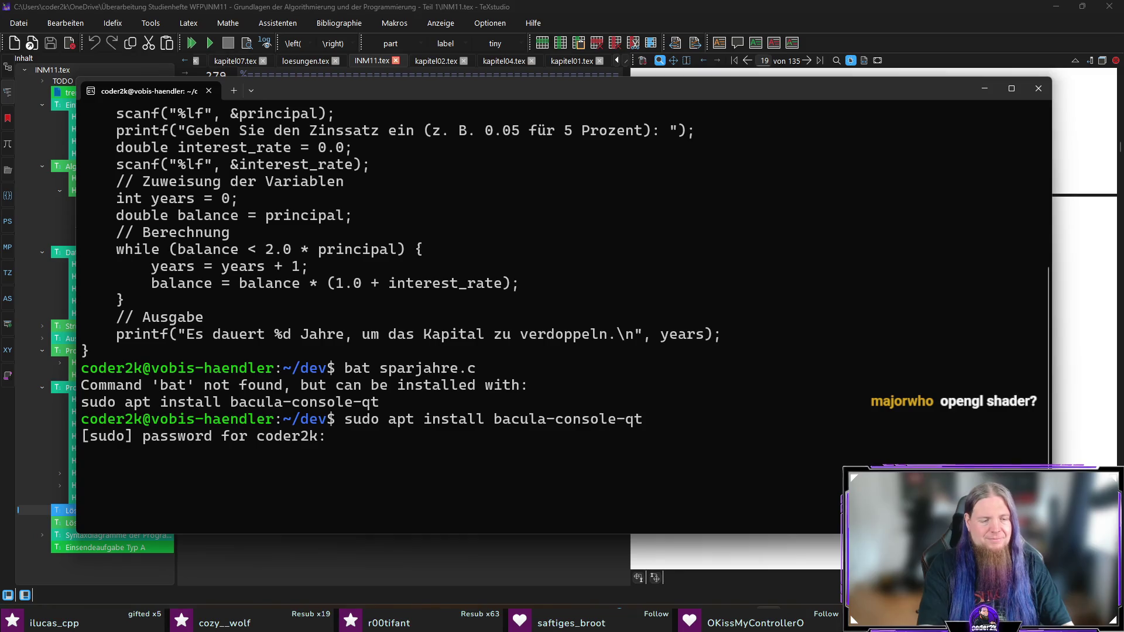
{"action": "key", "text": "Return"}
{"action": "type", "text": "y"}
{"action": "key", "text": "Return"}
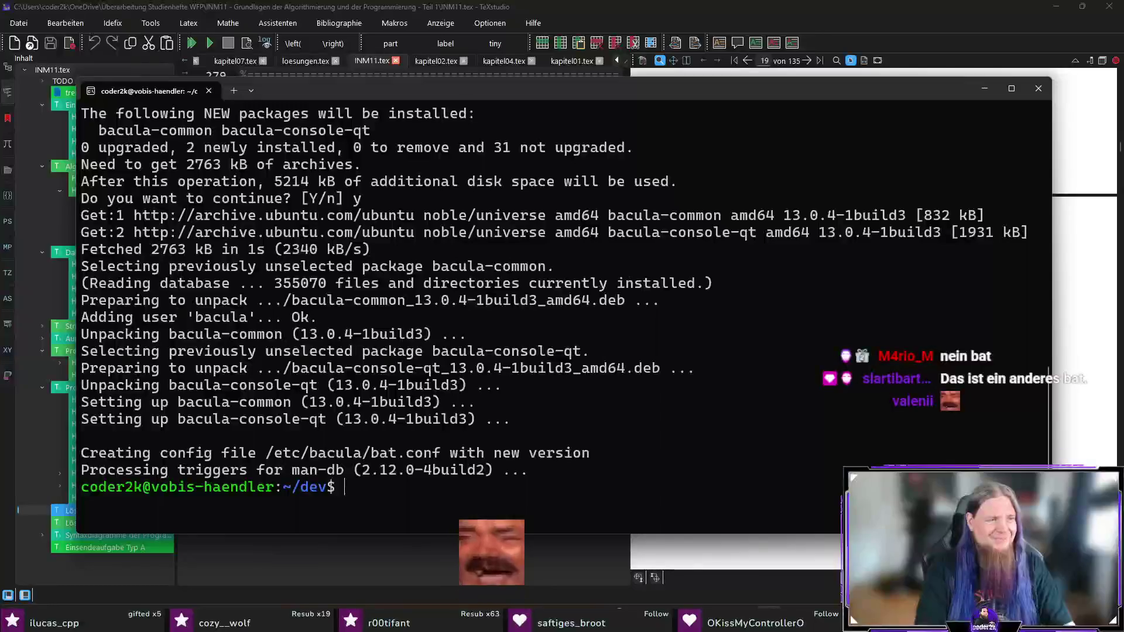
Remove bacula-console-qt again, then run sudo apt install bat.
{"action": "type", "text": "s"}
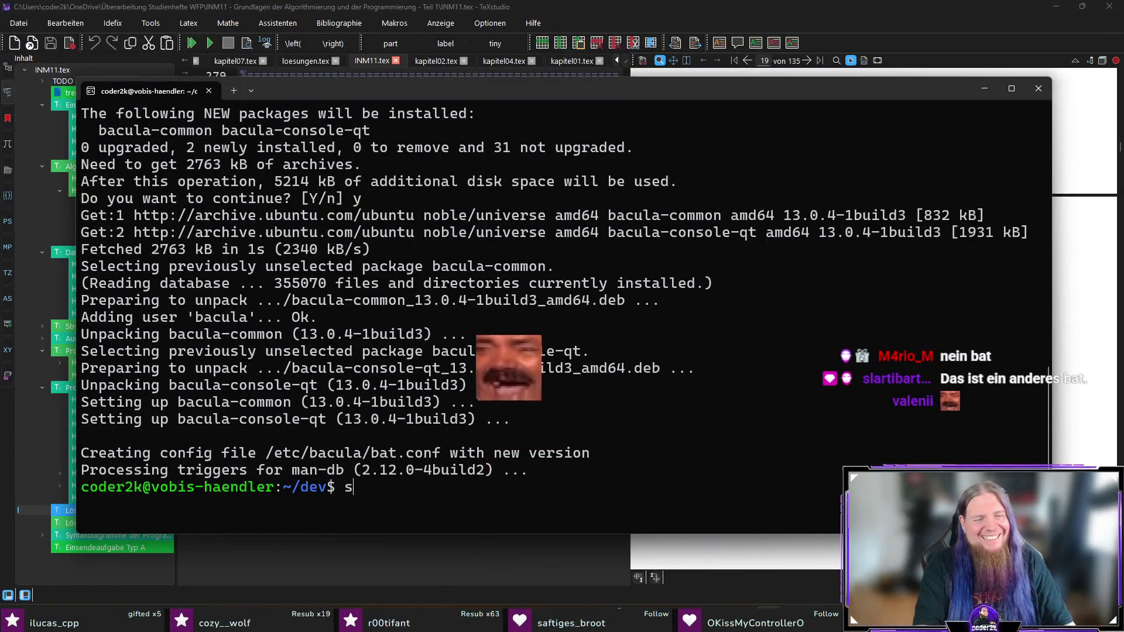
{"action": "type", "text": "udo apt remove "}
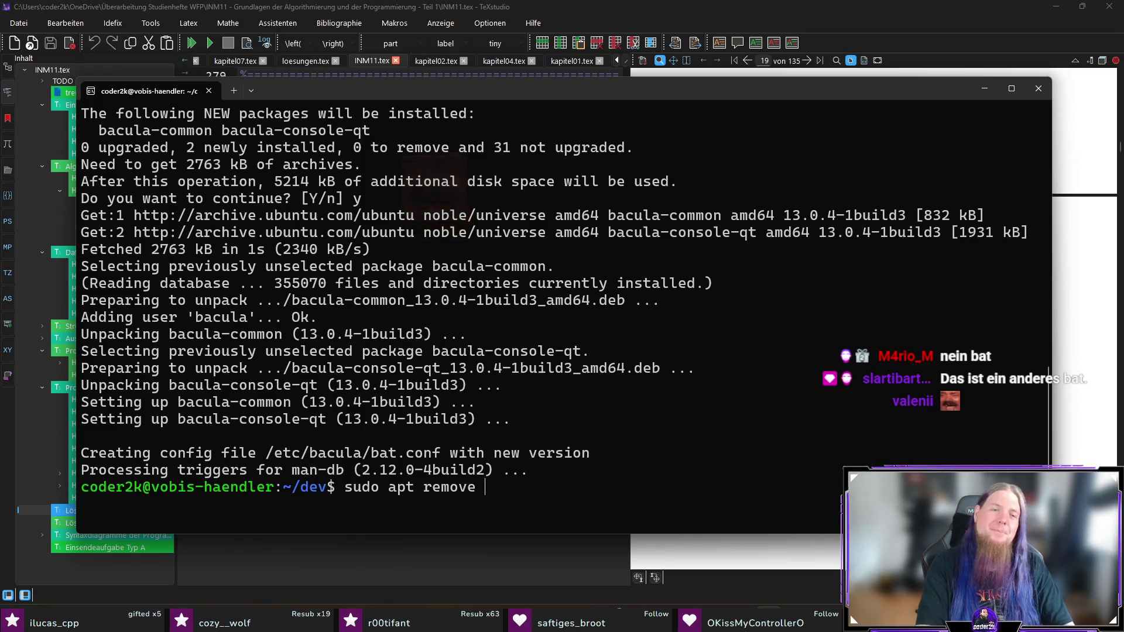
{"action": "type", "text": "bacu"}
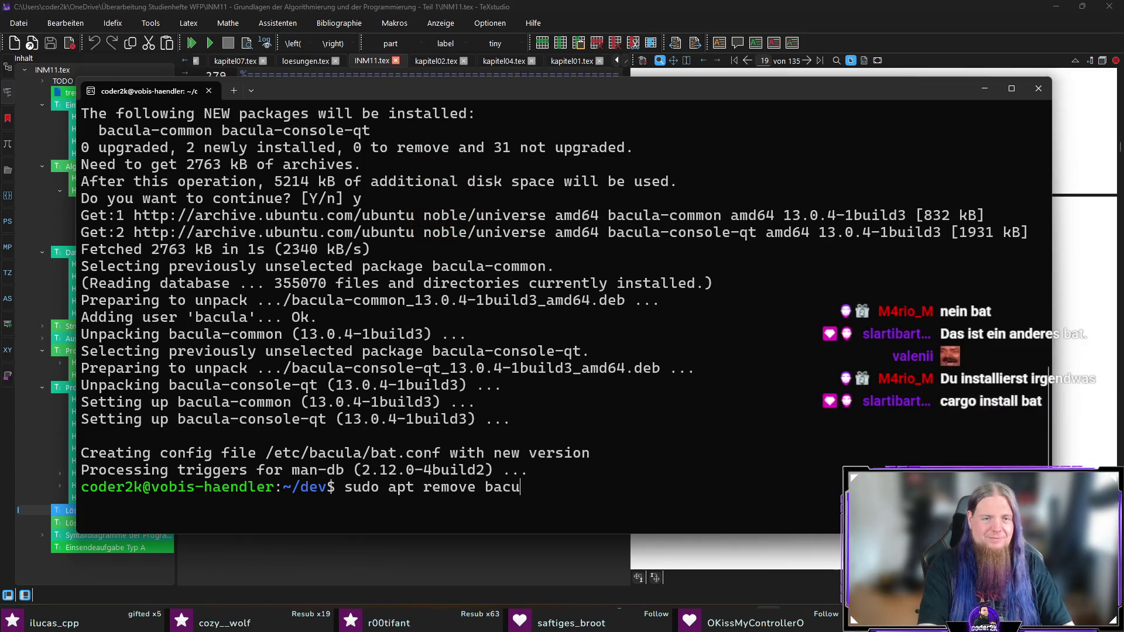
{"action": "type", "text": "la-console-qt"}
{"action": "key", "text": "Return"}
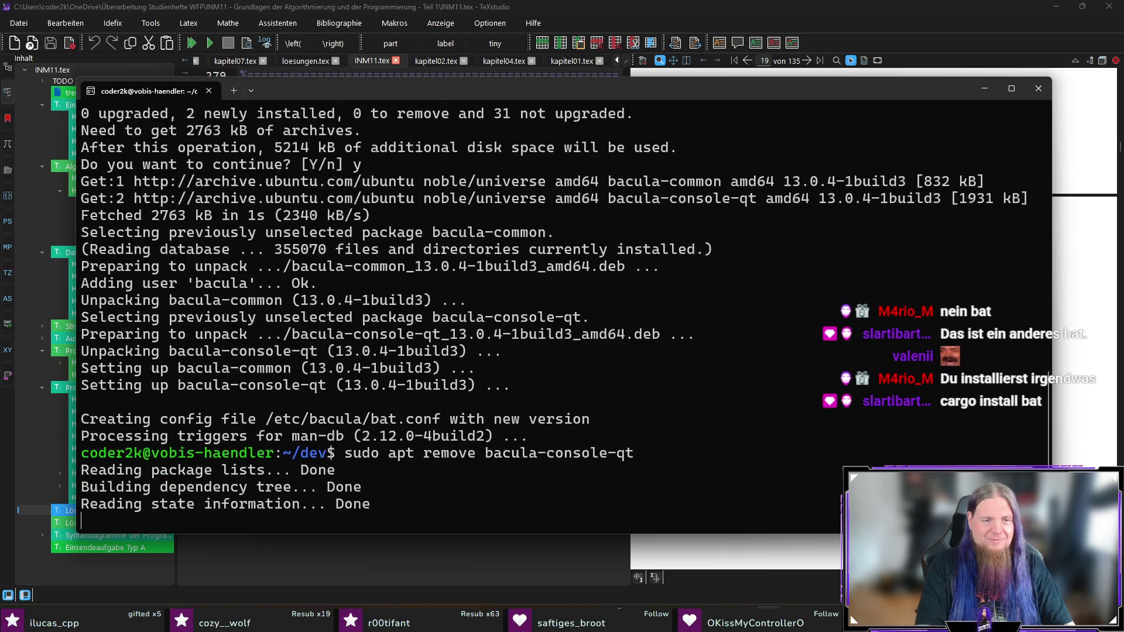
{"action": "type", "text": "y"}
{"action": "key", "text": "Return"}
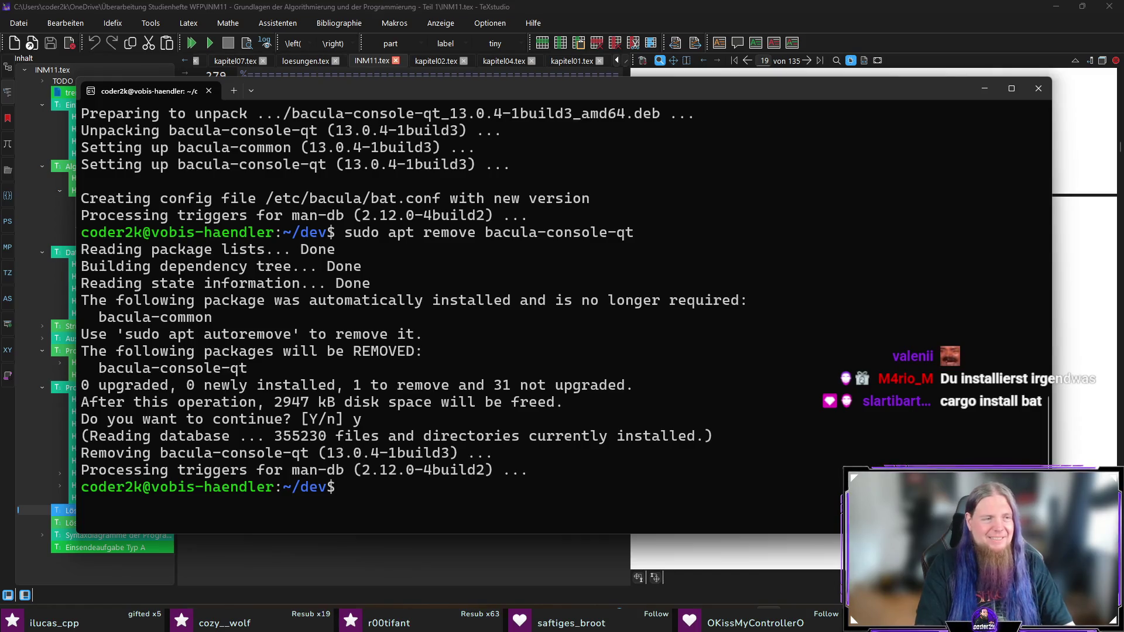
{"action": "type", "text": "sudo "}
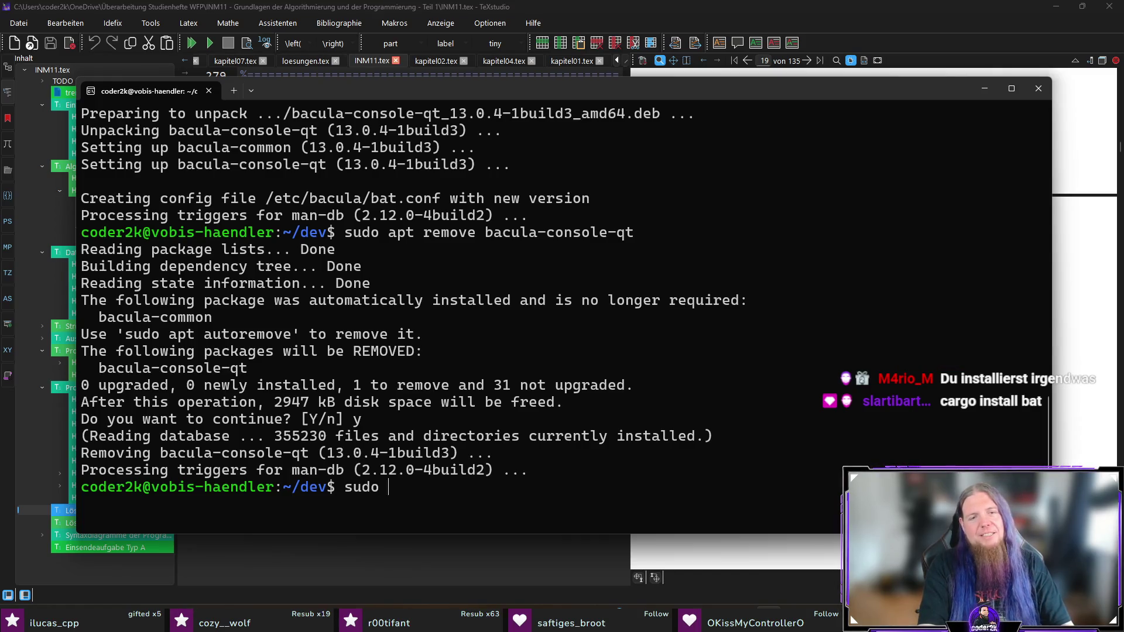
{"action": "type", "text": "apt install bat"}
{"action": "key", "text": "Return"}
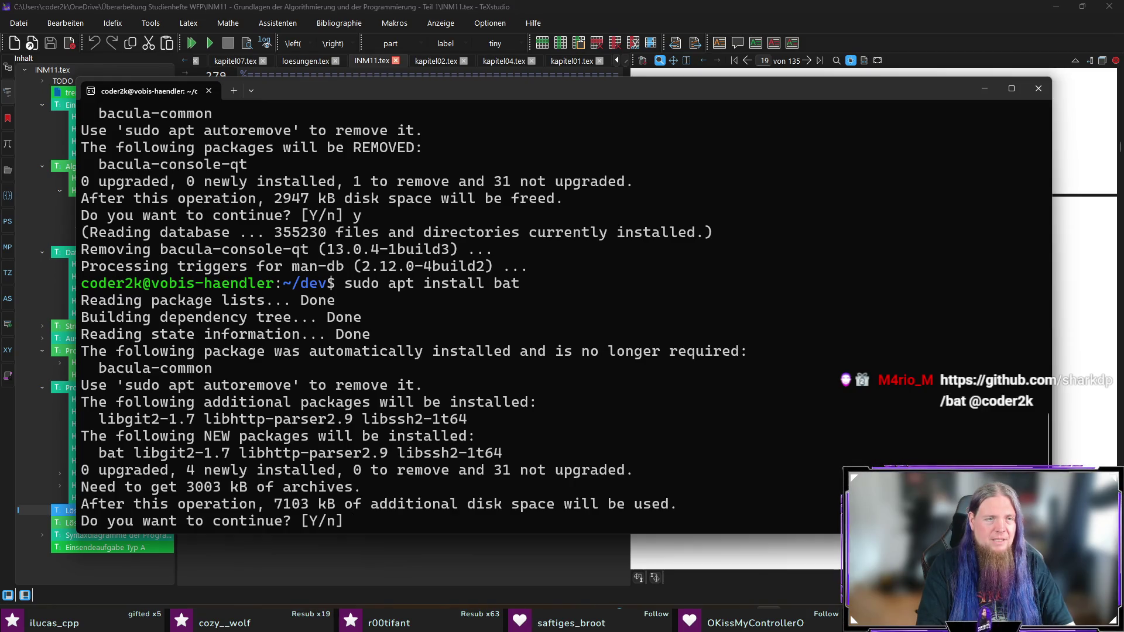
Confirm the bat install, then run sudo apt autoremove to clear the leftover bacula-common.
{"action": "key", "text": "Return"}
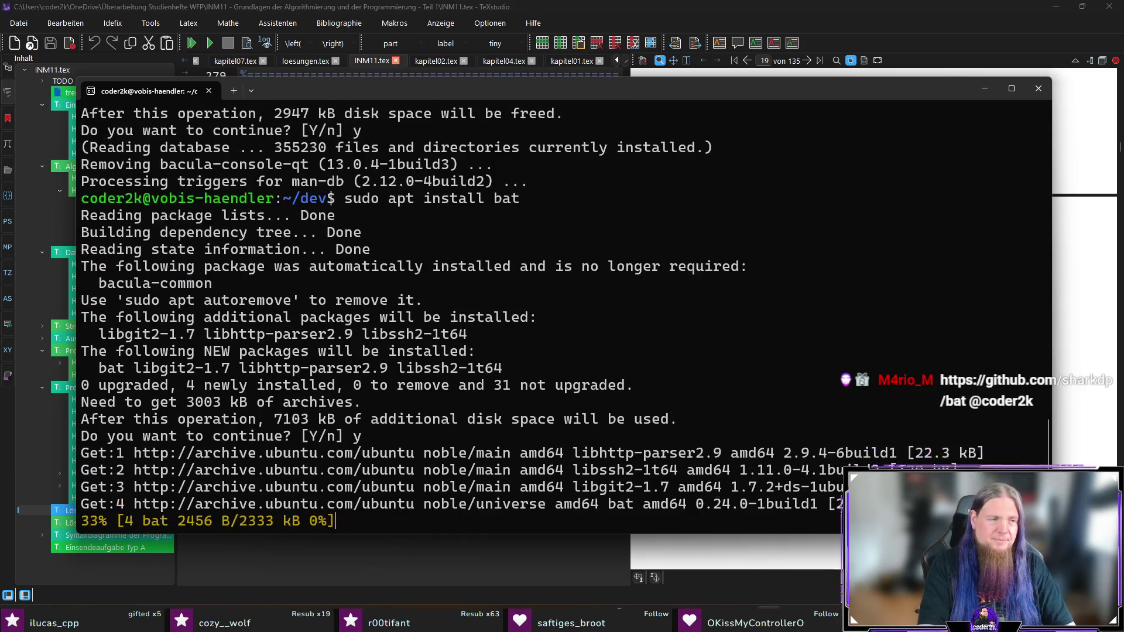
{"action": "type", "text": "sudo apt a"}
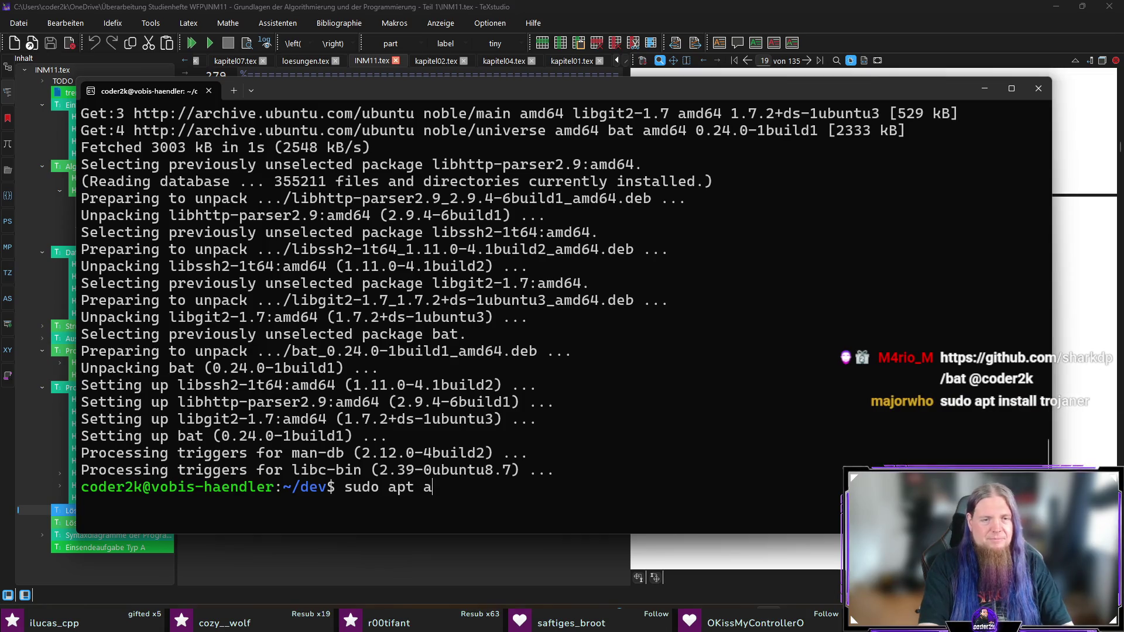
{"action": "type", "text": "utoremove"}
{"action": "key", "text": "Return"}
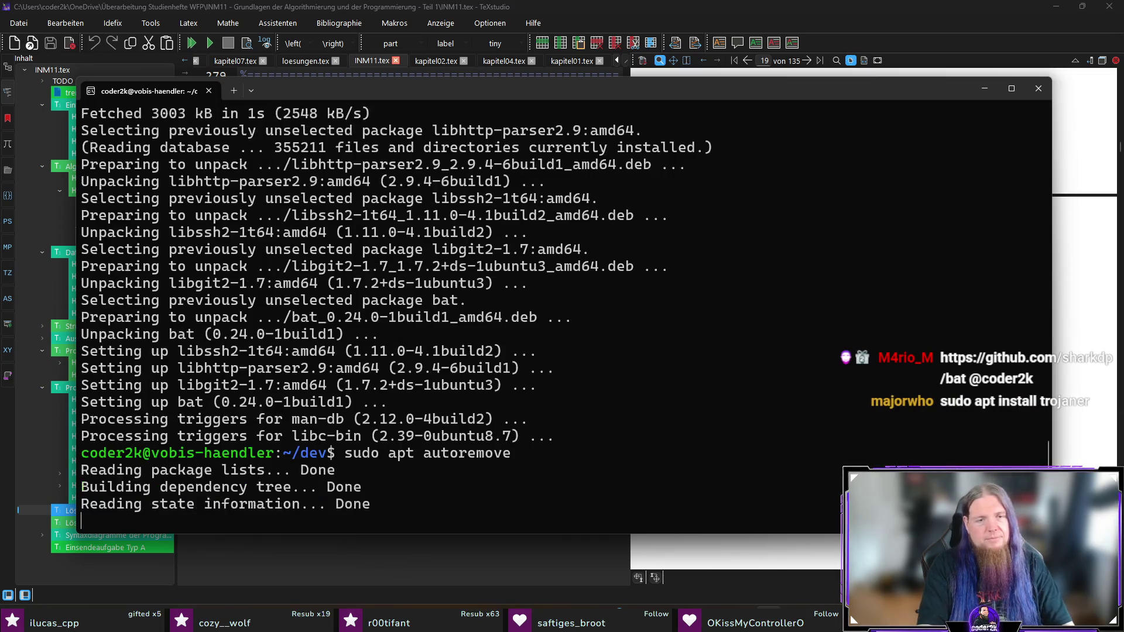
{"action": "type", "text": "y"}
{"action": "key", "text": "Return"}
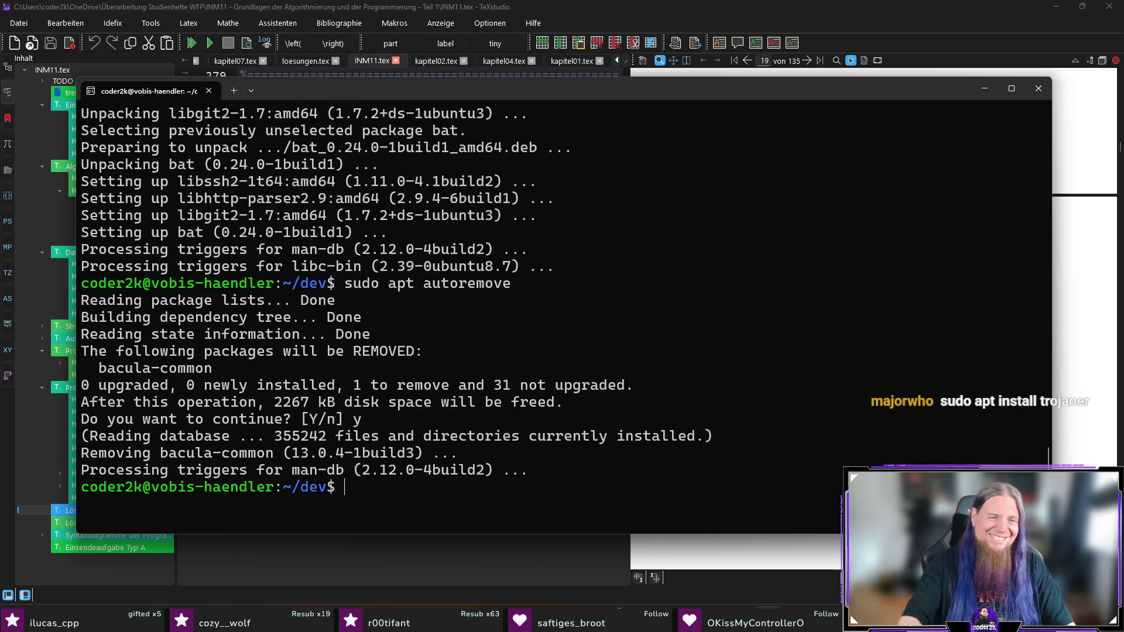
Test bat on sparjahre.c from history, then uninstall bat with sudo apt remove bat.
{"action": "key", "text": "Up"}
{"action": "key", "text": "Up"}
{"action": "key", "text": "Up"}
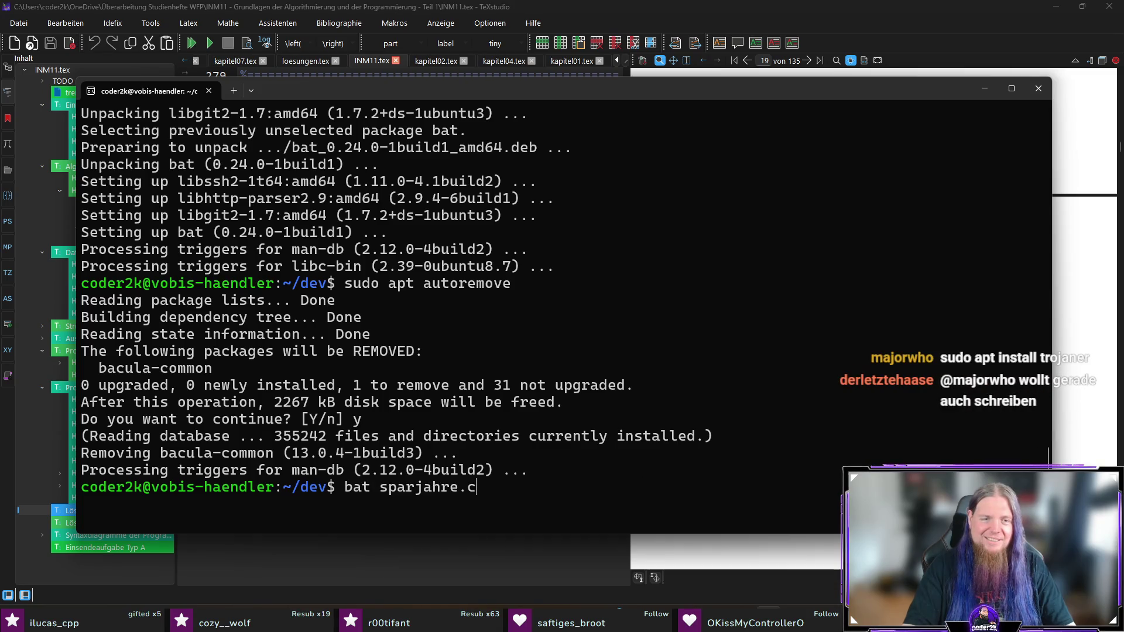
{"action": "key", "text": "Return"}
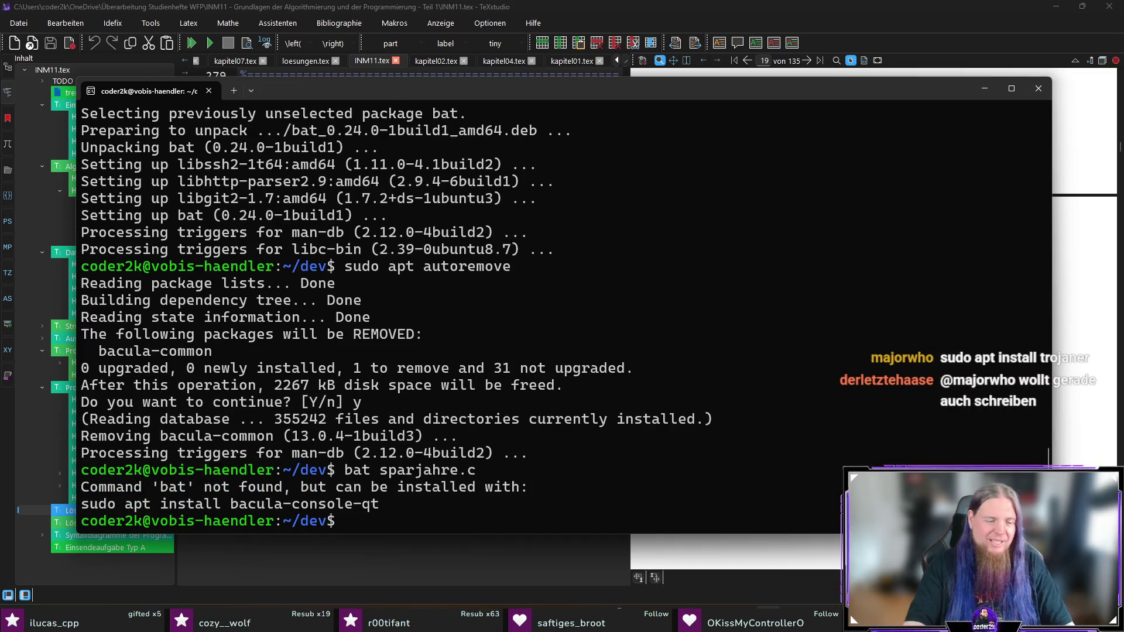
{"action": "type", "text": "sudo apt remove b"}
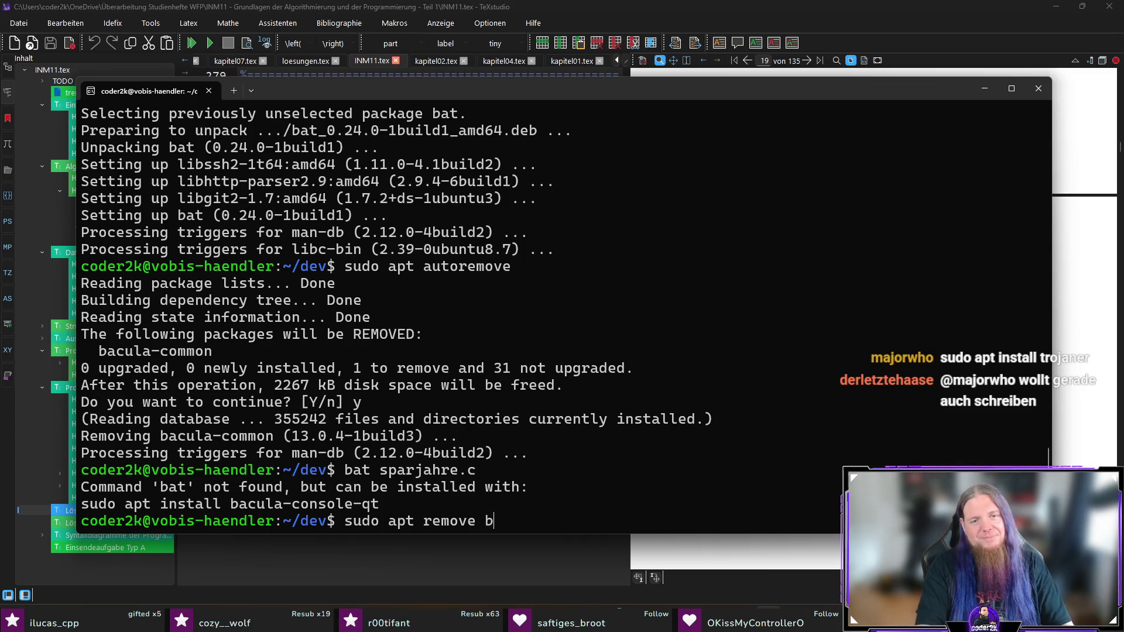
{"action": "type", "text": "at"}
{"action": "key", "text": "Return"}
{"action": "type", "text": "y"}
{"action": "key", "text": "Return"}
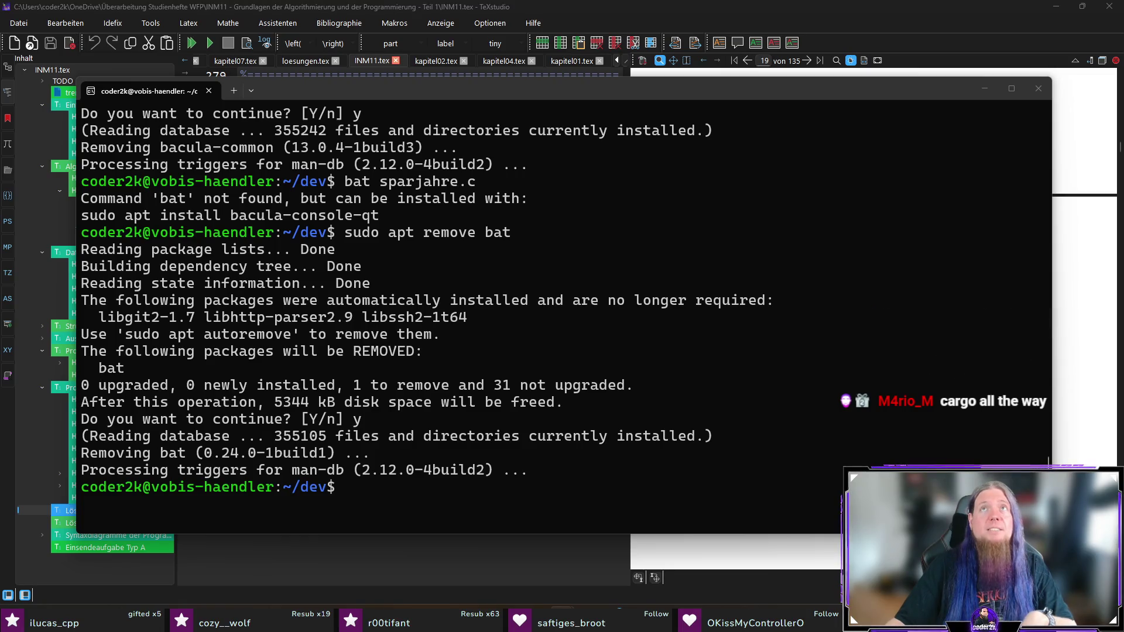
{"action": "key", "text": "alt+Tab"}
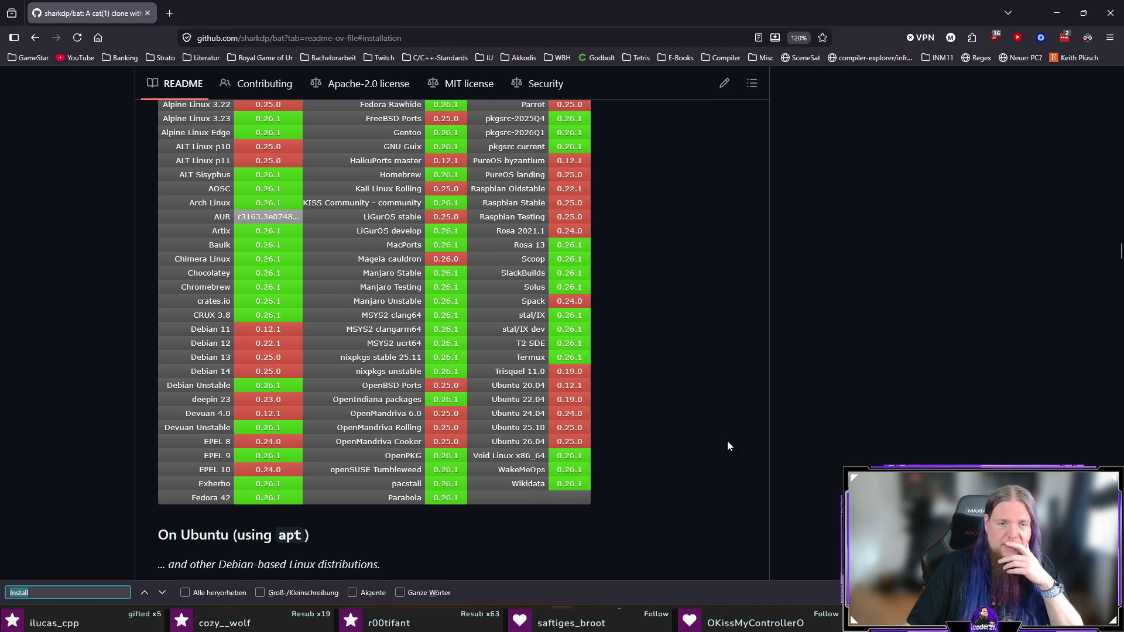
Scroll the bat README to 'On Ubuntu (using apt)' and copy 'sudo apt install bat'.
{"action": "scroll", "coordinate": [728, 446], "scroll_direction": "down", "scroll_amount": 4}
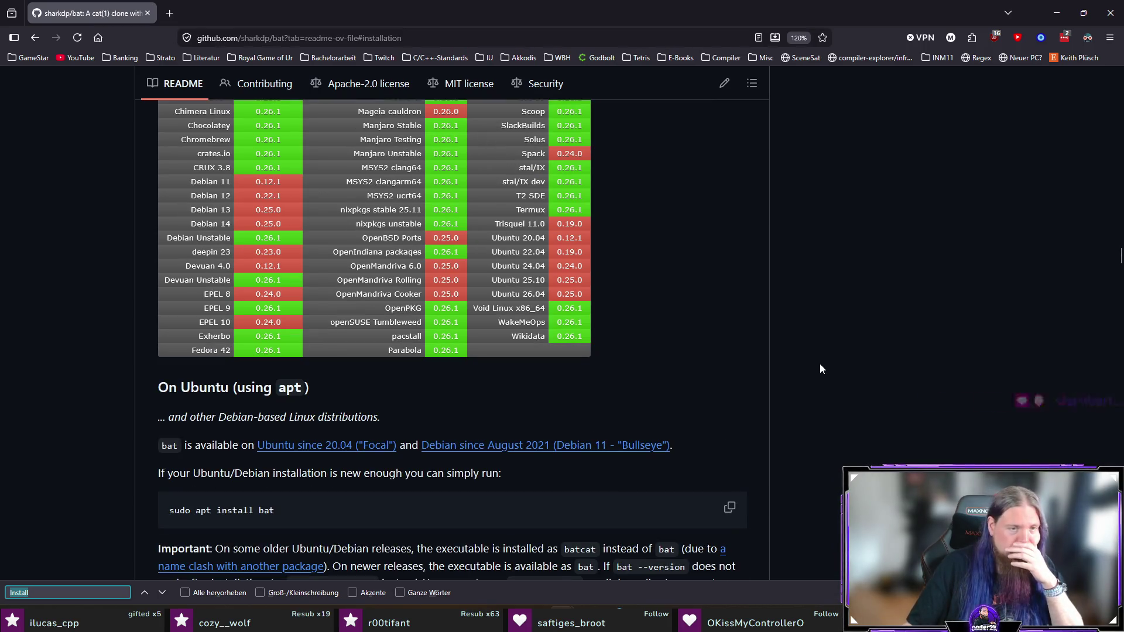
{"action": "scroll", "coordinate": [761, 340], "scroll_direction": "down", "scroll_amount": 3}
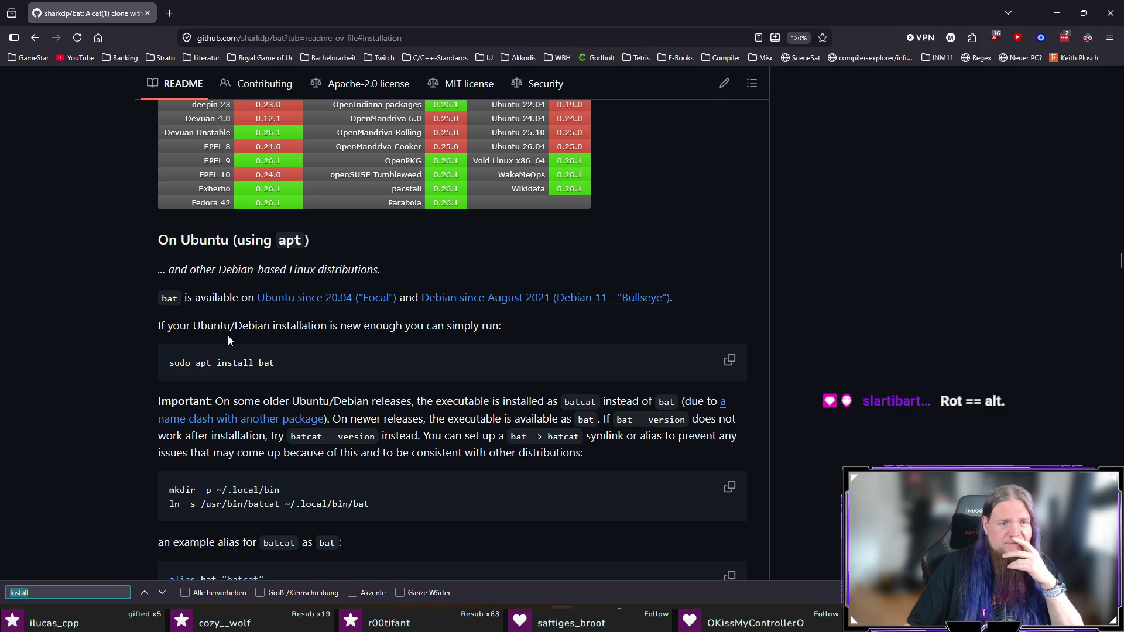
{"action": "left_click_drag", "start_coordinate": [275, 363], "coordinate": [126, 368]}
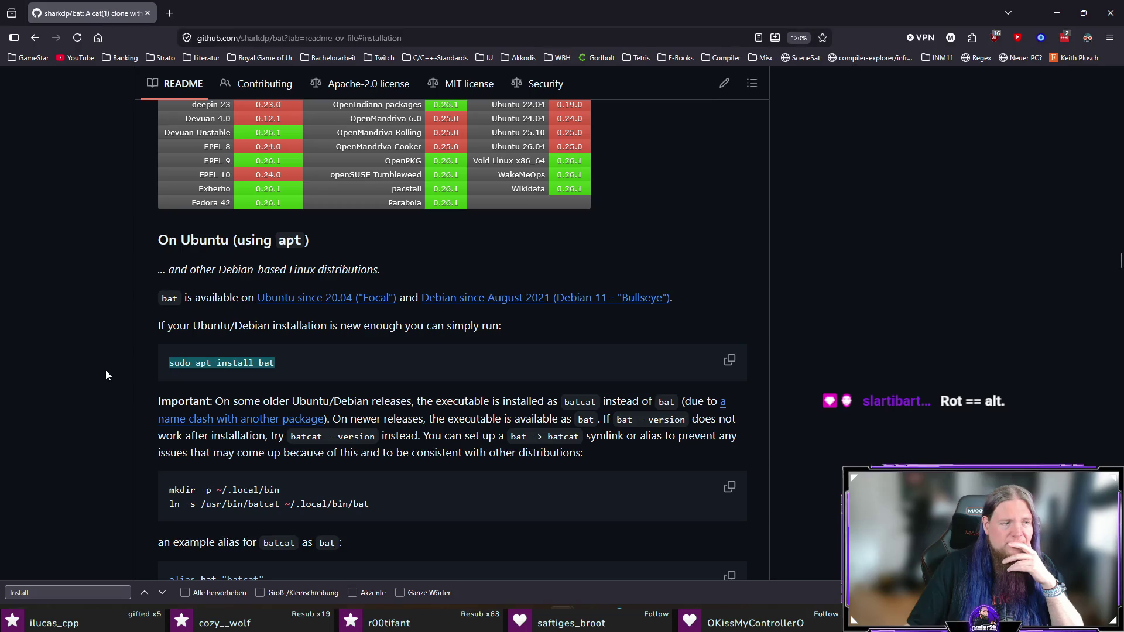
{"action": "left_click", "coordinate": [114, 385]}
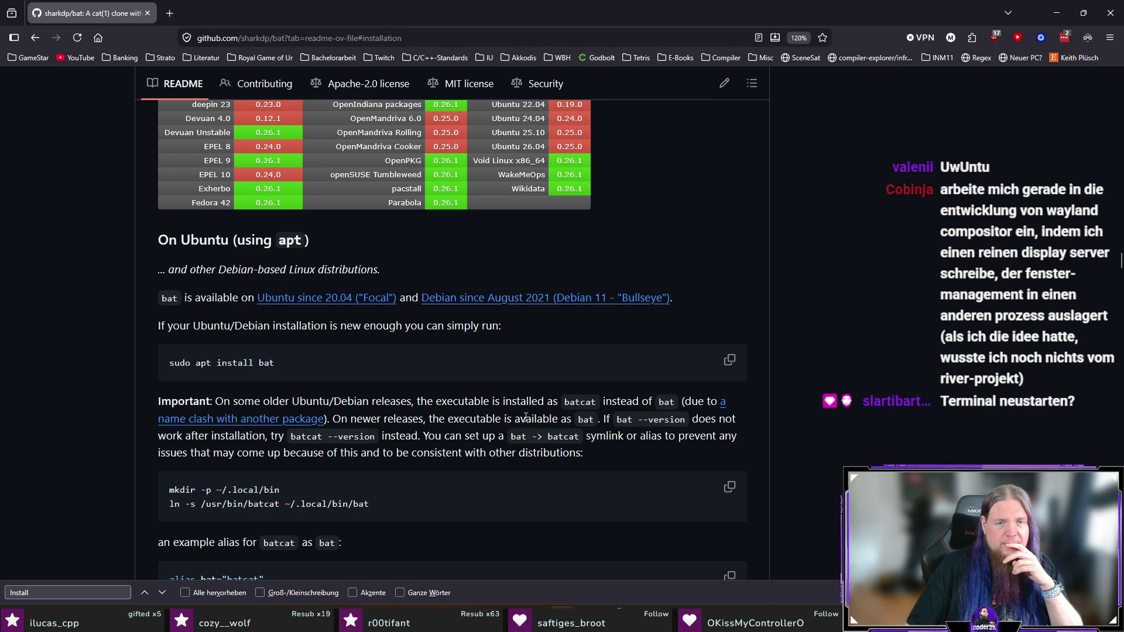
{"action": "left_click_drag", "start_coordinate": [536, 419], "coordinate": [734, 416]}
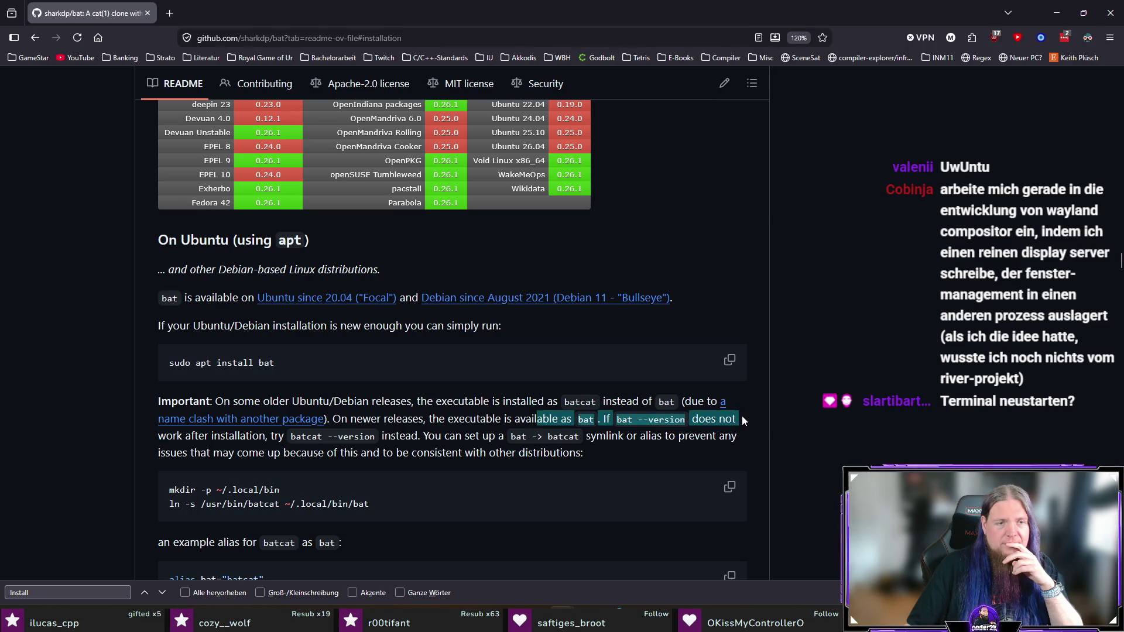
{"action": "left_click", "coordinate": [800, 410]}
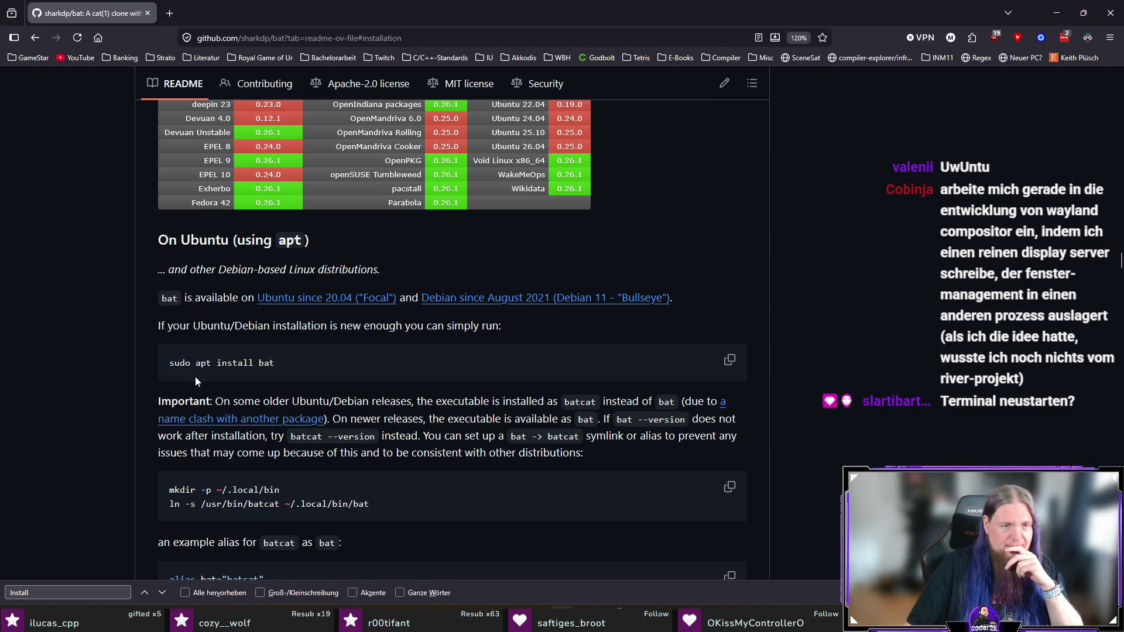
{"action": "scroll", "coordinate": [378, 384], "scroll_direction": "down", "scroll_amount": 2}
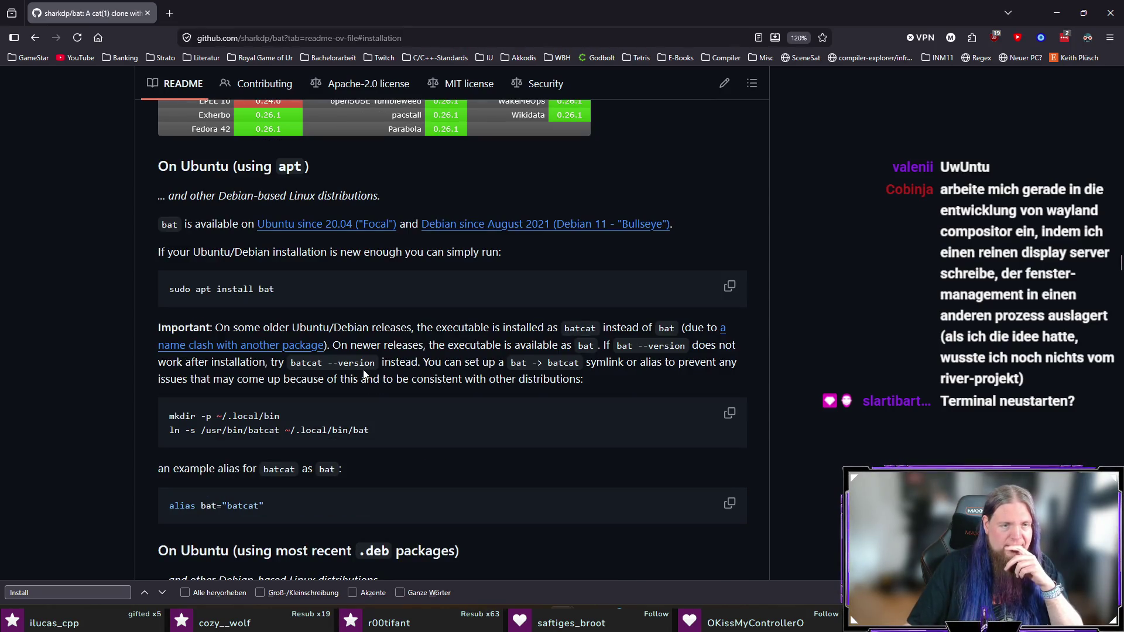
{"action": "left_click_drag", "start_coordinate": [300, 297], "coordinate": [165, 291]}
{"action": "key", "text": "ctrl+c"}
{"action": "key", "text": "alt+Tab"}
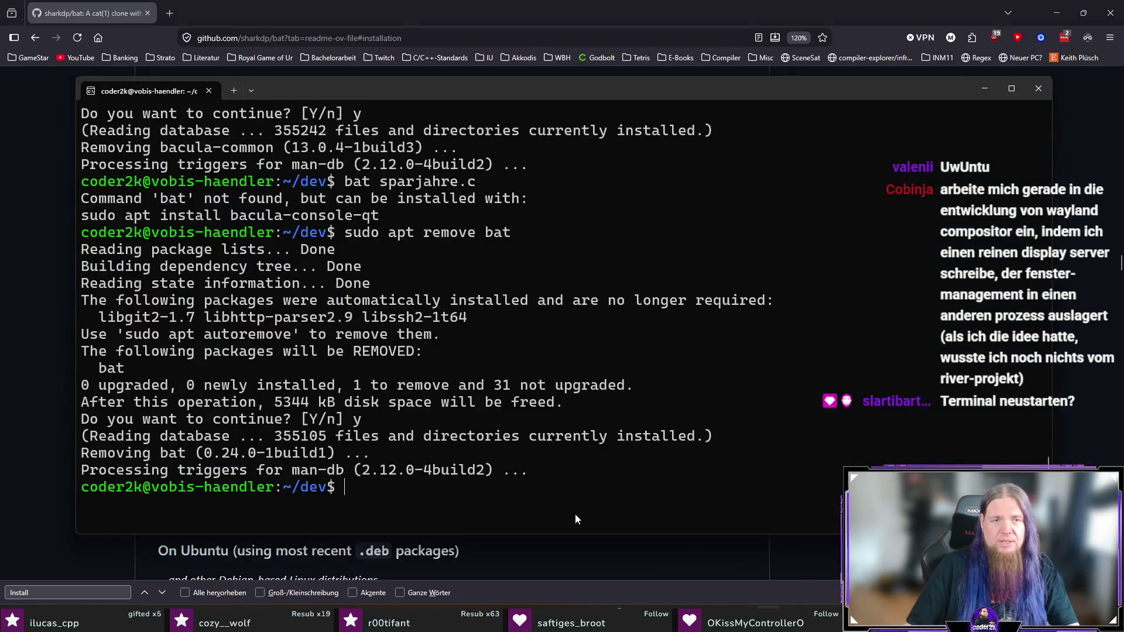
Paste and run sudo apt install bat, then try batcat and bat without arguments.
{"action": "key", "text": "ctrl+v"}
{"action": "key", "text": "Return"}
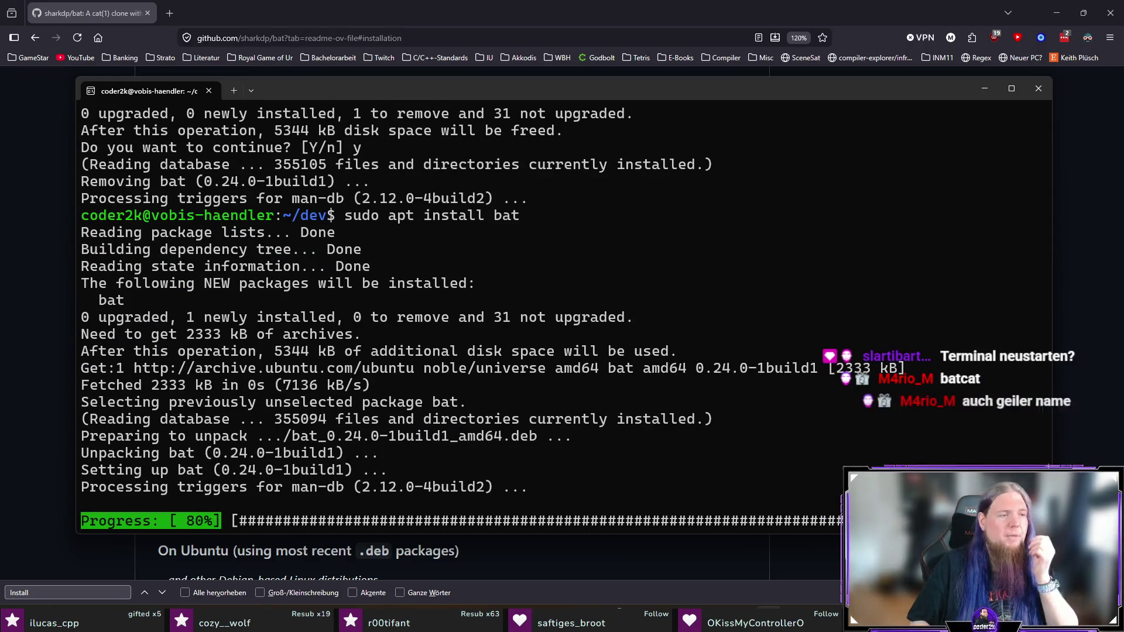
{"action": "type", "text": "batcat"}
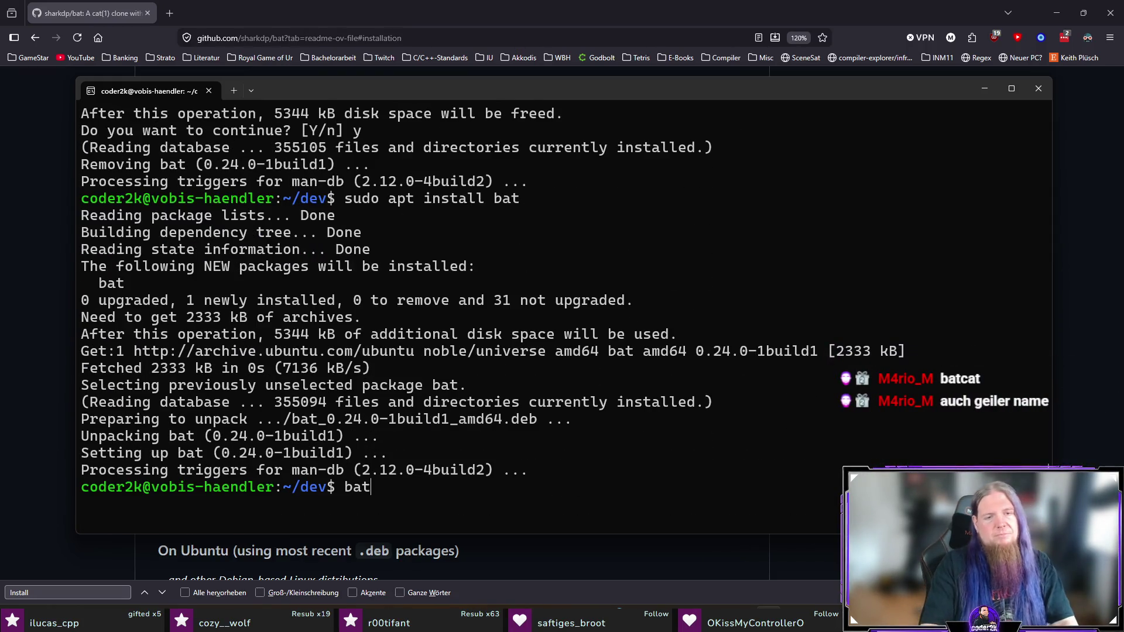
{"action": "key", "text": "Return"}
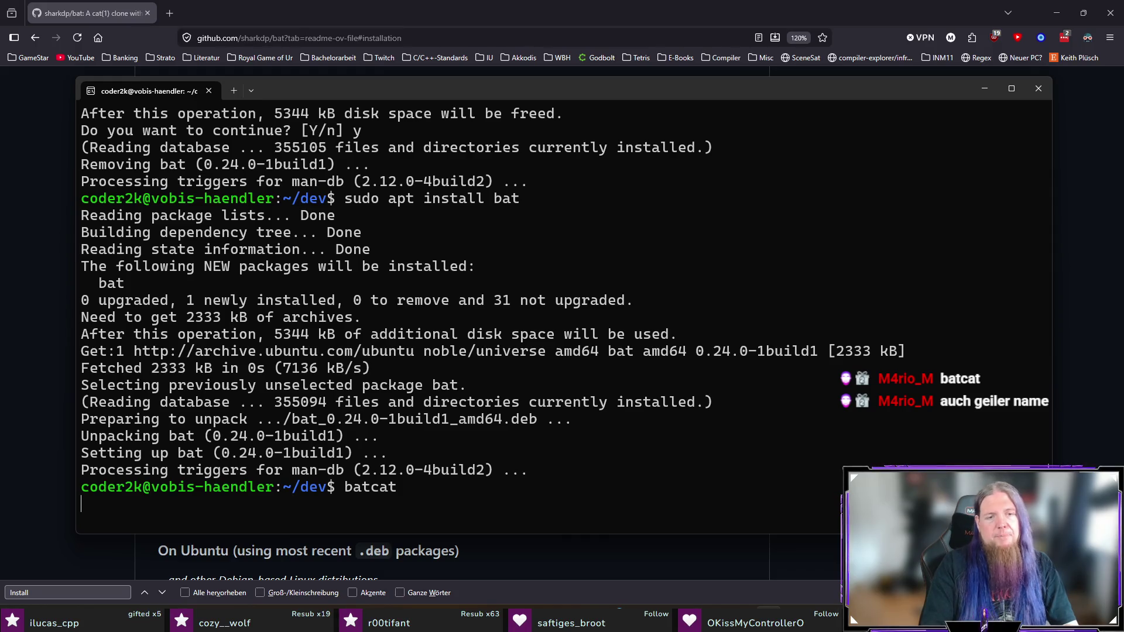
{"action": "key", "text": "ctrl+c"}
{"action": "type", "text": "bat"}
{"action": "key", "text": "Return"}
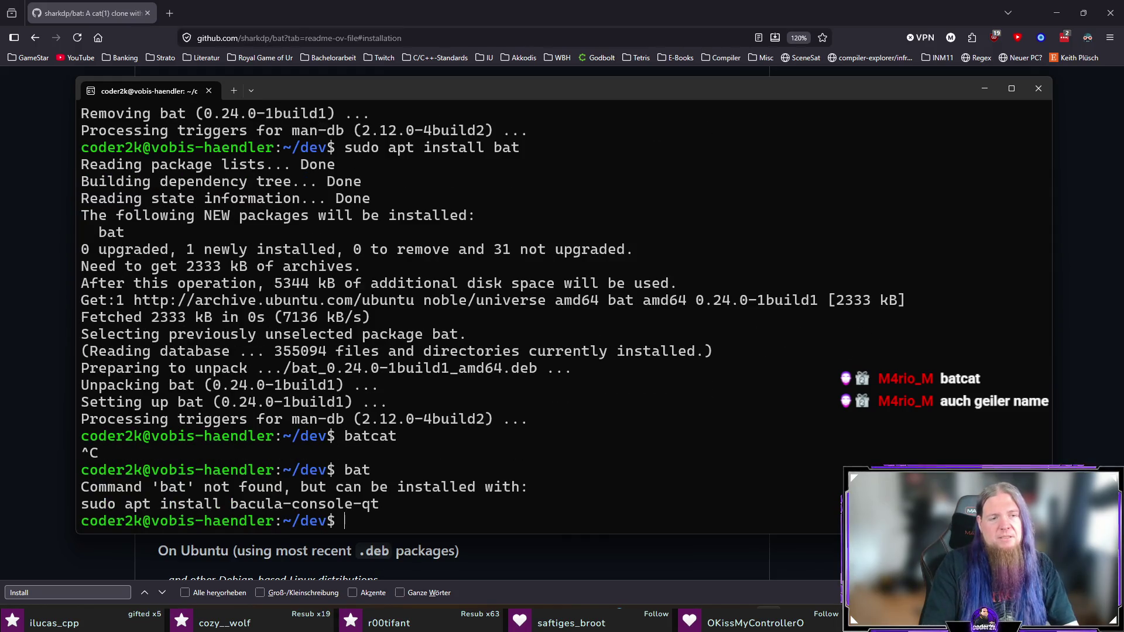
View sparjahre.c with batcat, scrolling the highlighted listing and making the window taller.
{"action": "type", "text": "batcat"}
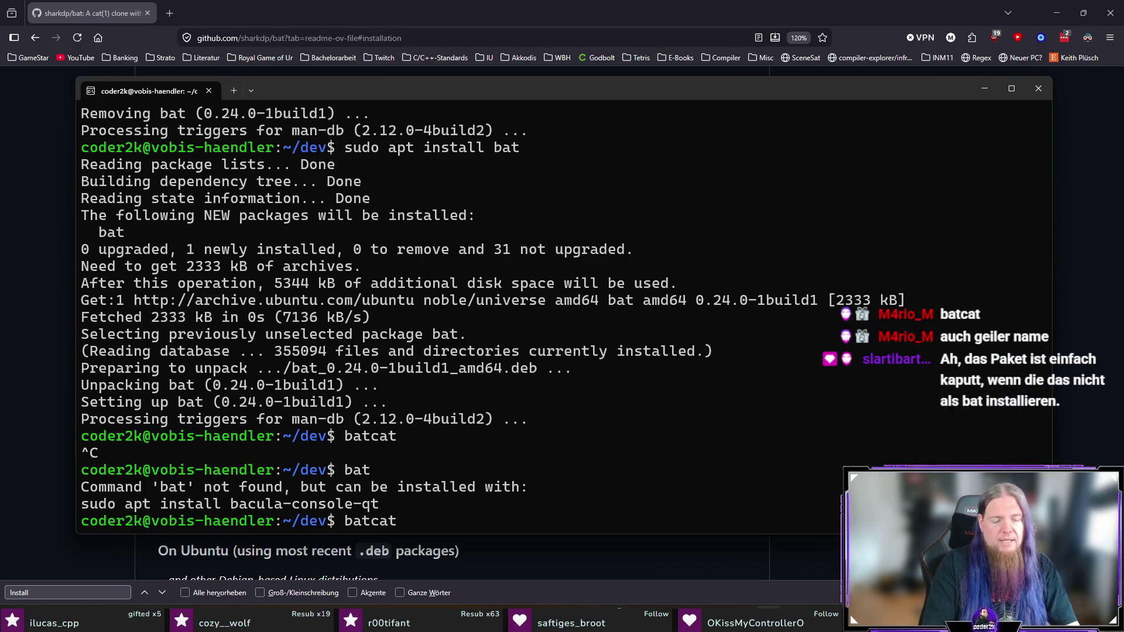
{"action": "type", "text": "sparjahre.c"}
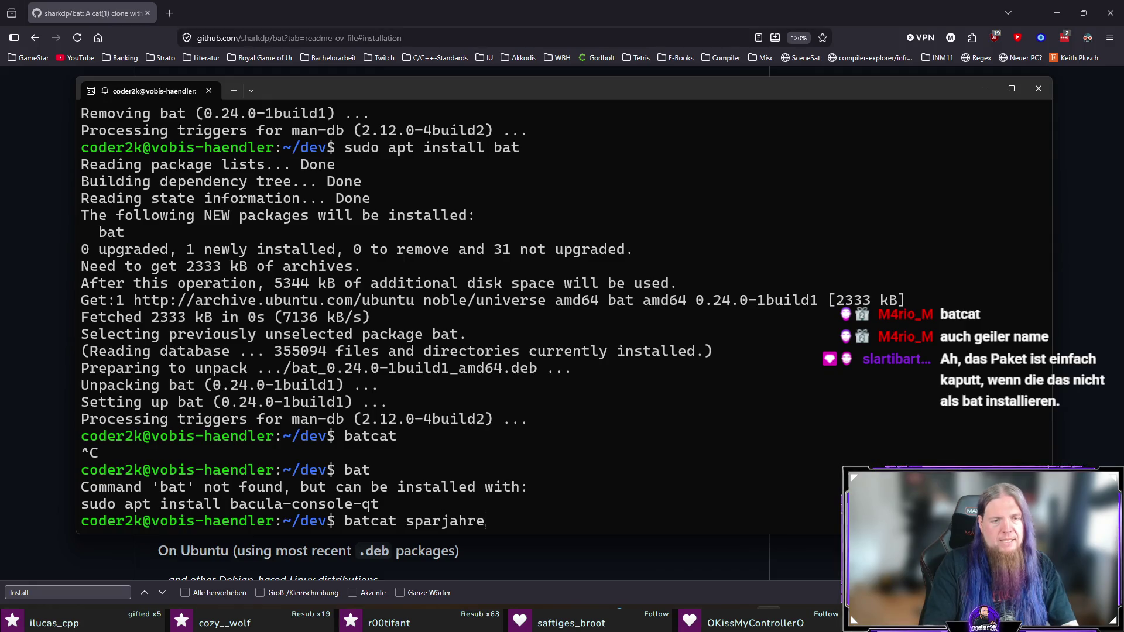
{"action": "key", "text": "Return"}
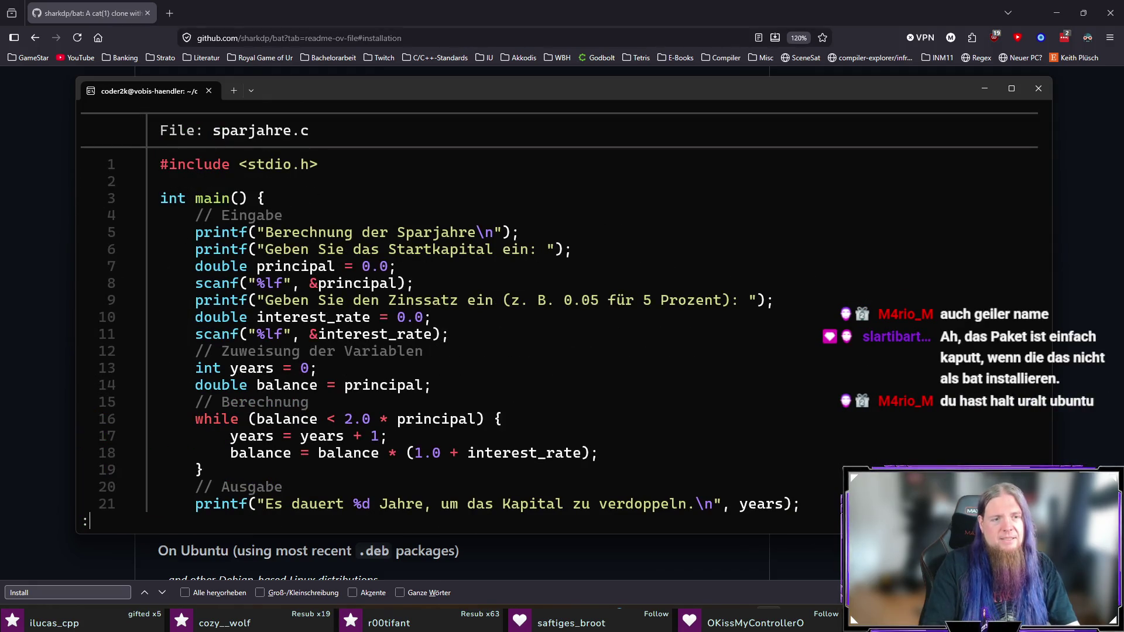
{"action": "scroll", "coordinate": [565, 334], "scroll_direction": "down", "scroll_amount": 1}
{"action": "scroll", "coordinate": [566, 334], "scroll_direction": "up", "scroll_amount": 1}
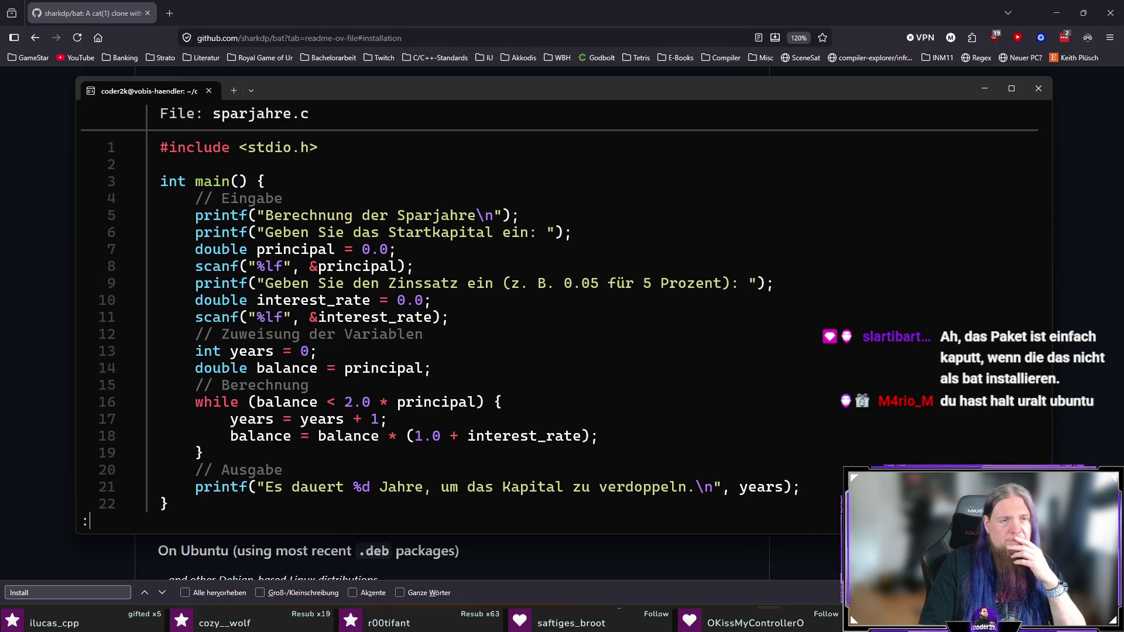
{"action": "scroll", "coordinate": [558, 316], "scroll_direction": "down", "scroll_amount": 1}
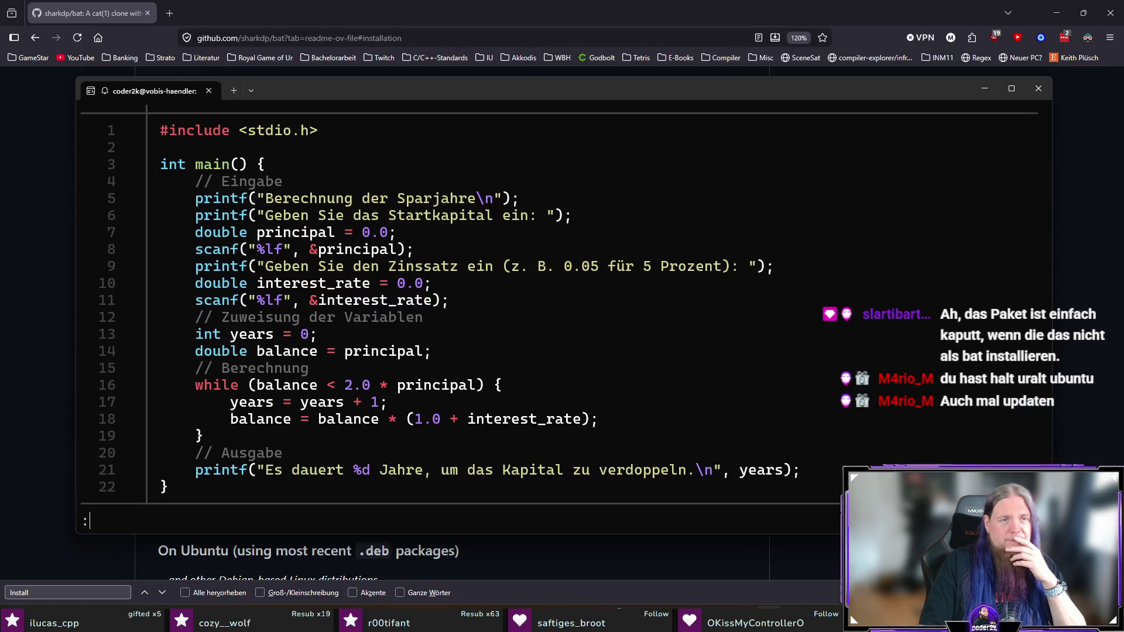
{"action": "scroll", "coordinate": [558, 316], "scroll_direction": "up", "scroll_amount": 1}
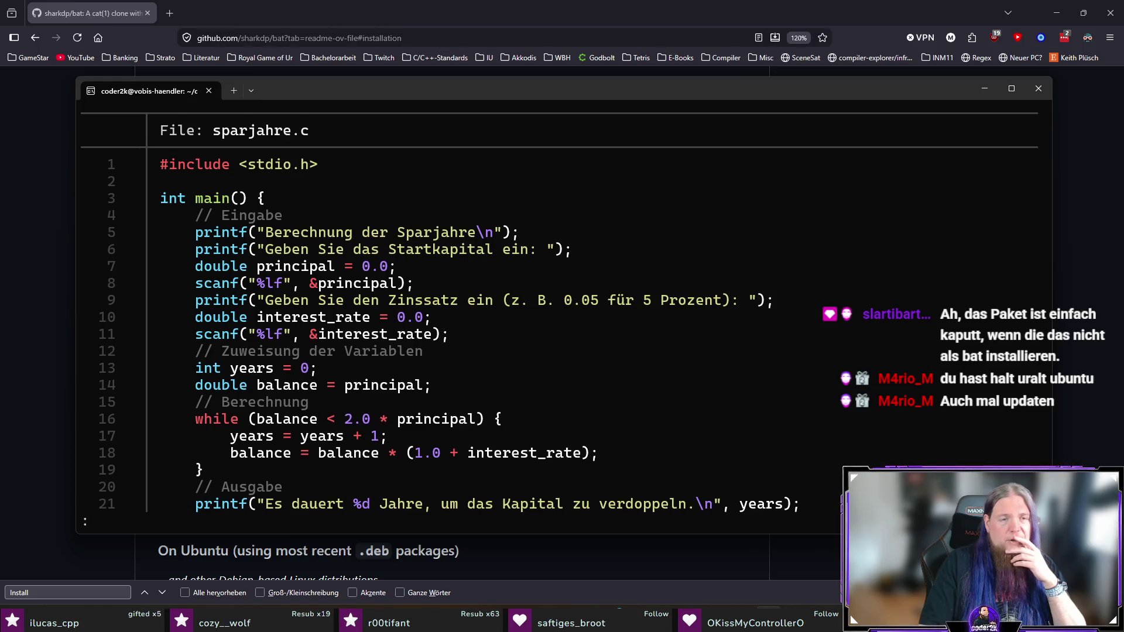
{"action": "scroll", "coordinate": [559, 316], "scroll_direction": "down", "scroll_amount": 1}
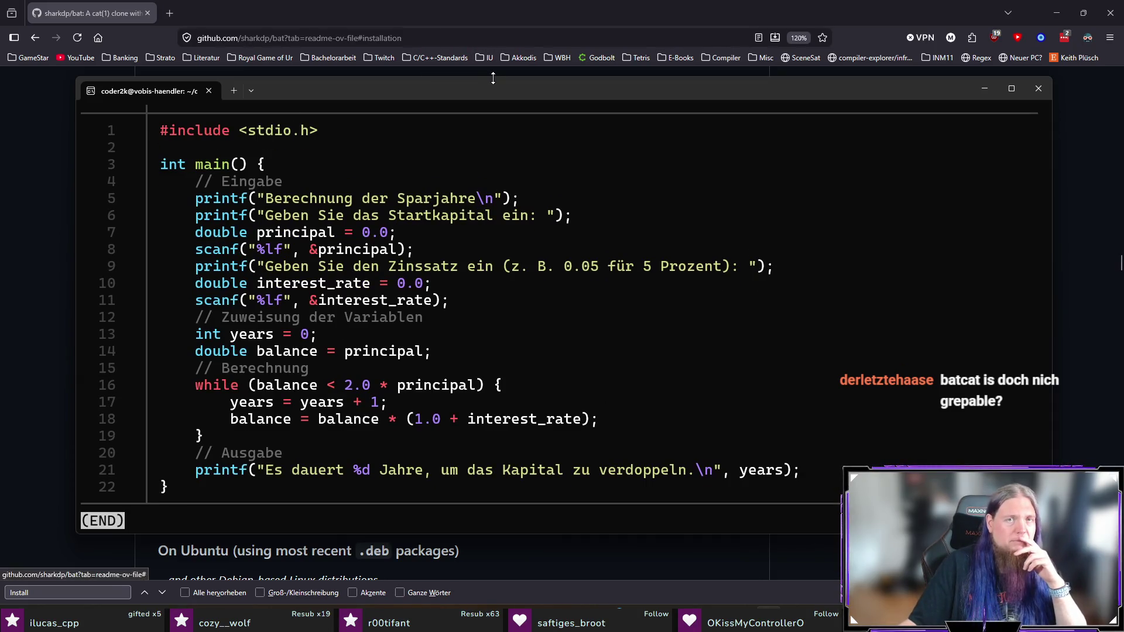
{"action": "left_click_drag", "start_coordinate": [492, 76], "coordinate": [496, 50]}
{"action": "scroll", "coordinate": [609, 376], "scroll_direction": "up", "scroll_amount": 1}
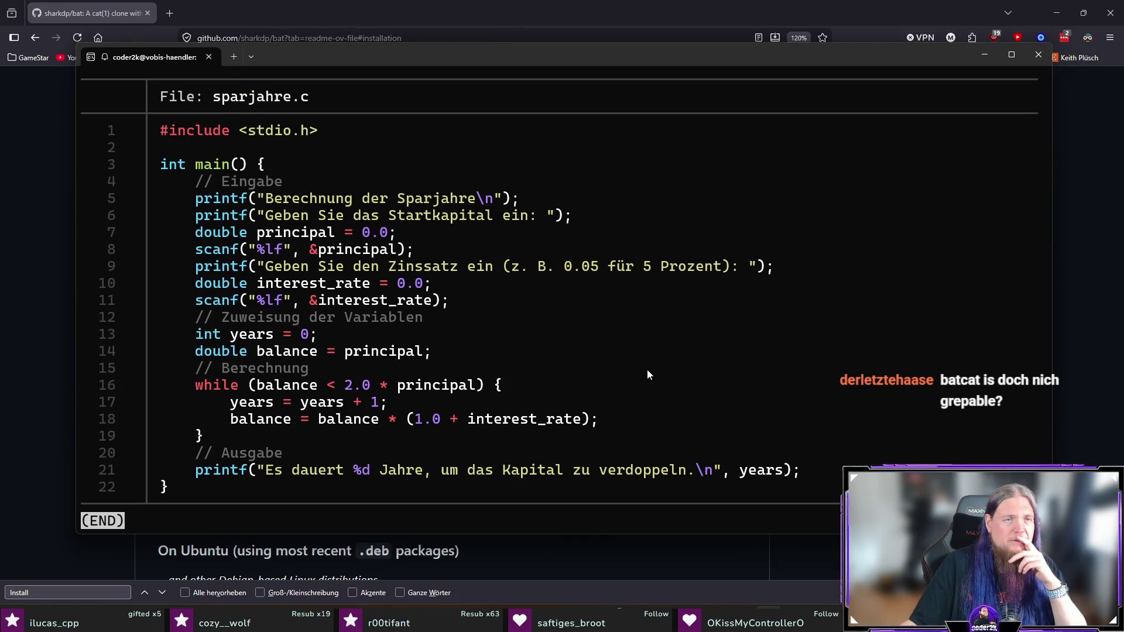
Close the pager and search sparjahre.c for 'Jahre' with batcat sparjahre.c | grep Jahre.
{"action": "key", "text": "q"}
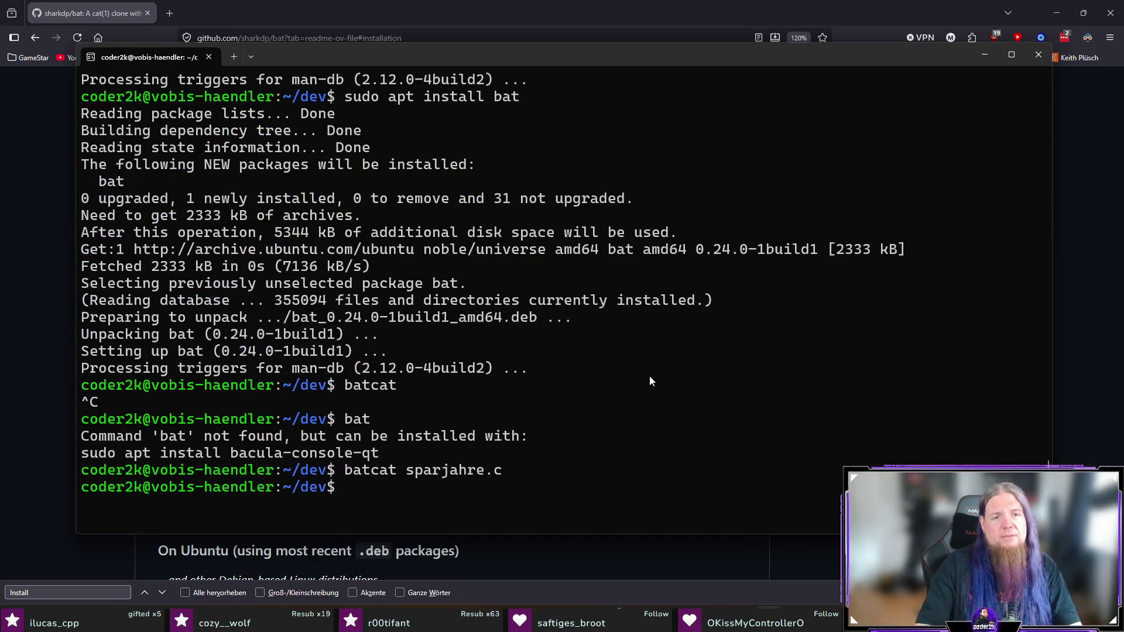
{"action": "key", "text": "Up"}
{"action": "type", "text": "> grep "}
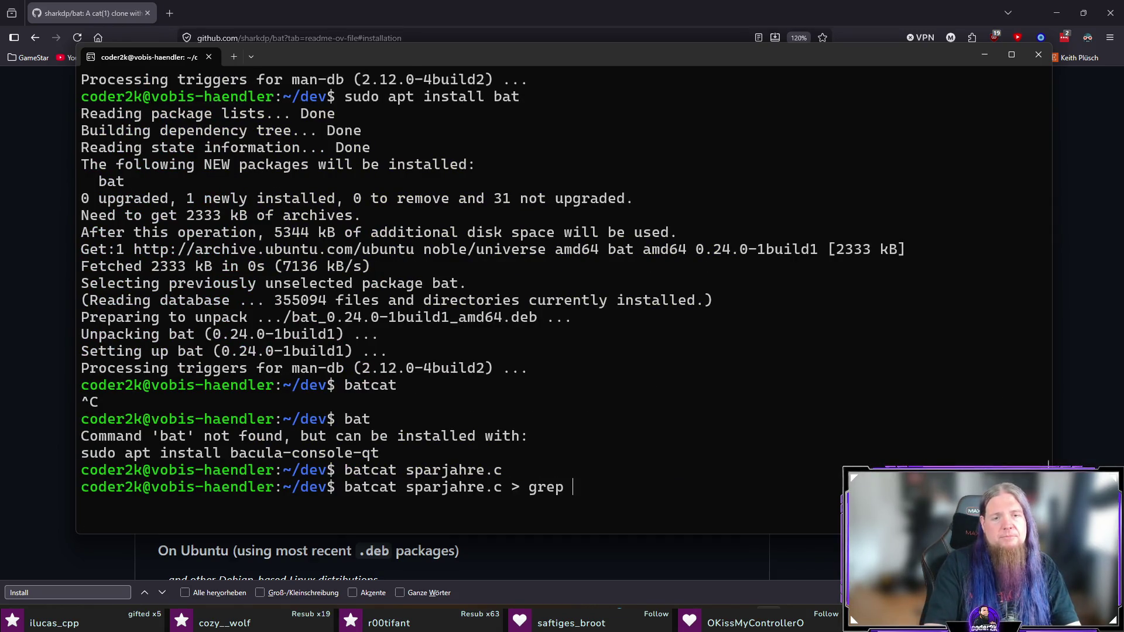
{"action": "type", "text": "Jahre"}
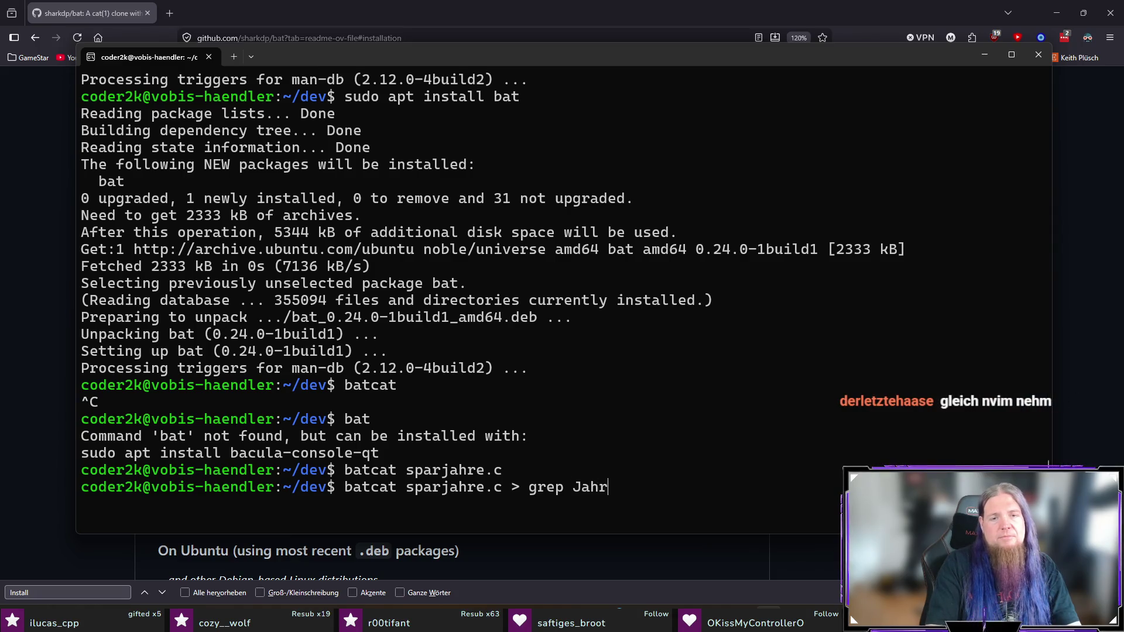
{"action": "key", "text": "Return"}
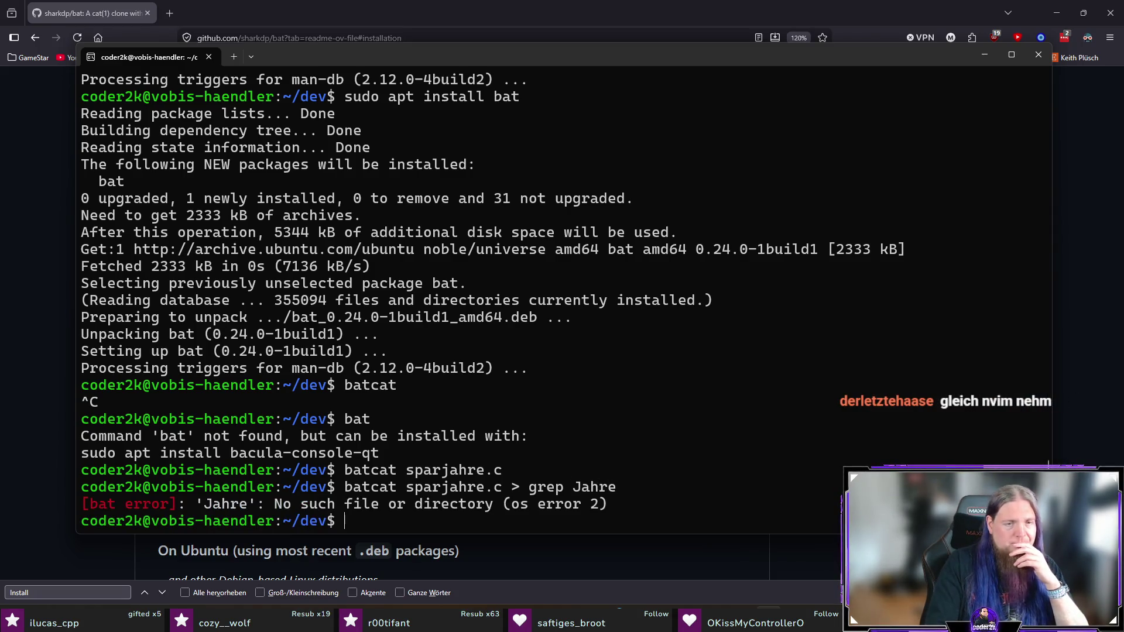
{"action": "key", "text": "Up"}
{"action": "key", "text": "Left"}
{"action": "key", "text": "Left"}
{"action": "key", "text": "Left"}
{"action": "key", "text": "BackSpace"}
{"action": "type", "text": "|"}
{"action": "key", "text": "Return"}
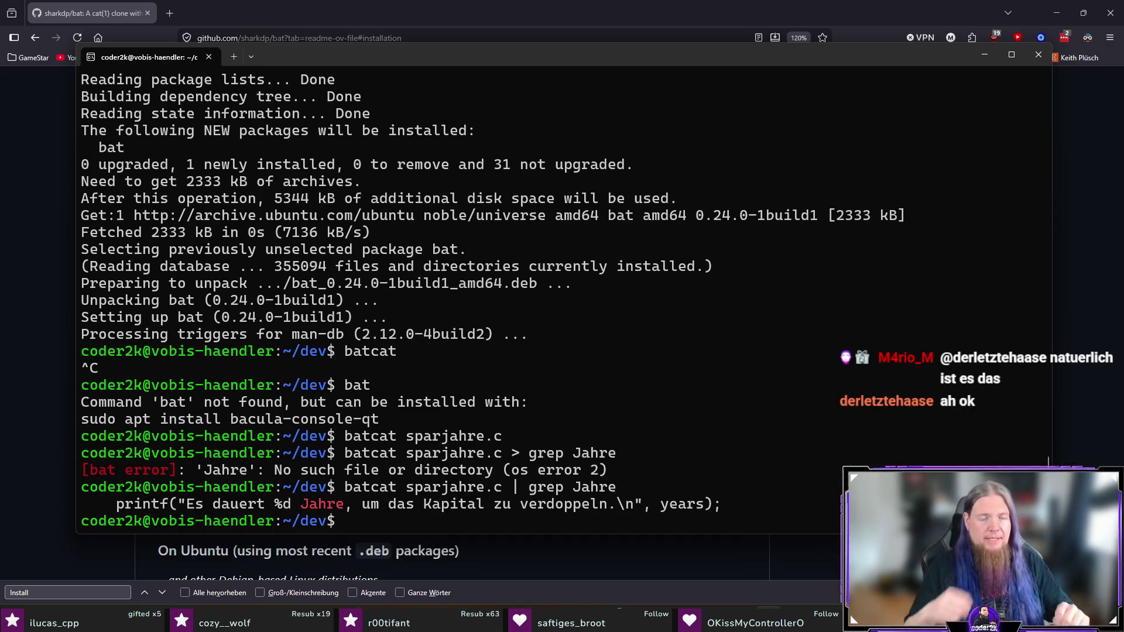
Print the full batcat sparjahre.c listing again.
{"action": "key", "text": "Up"}
{"action": "key", "text": "Up"}
{"action": "key", "text": "Up"}
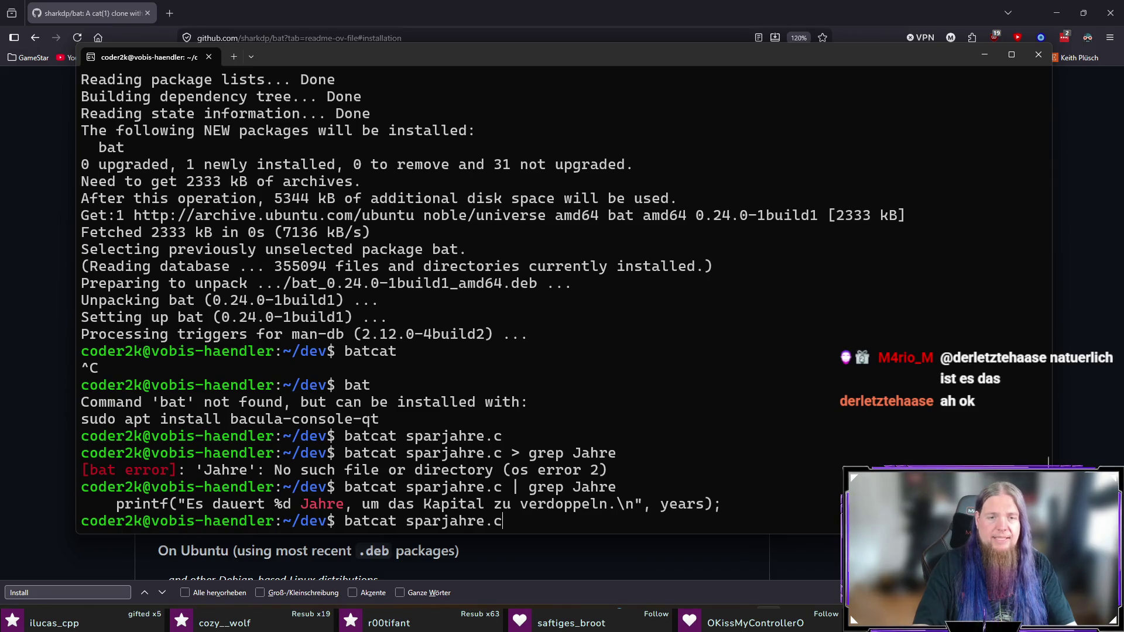
{"action": "key", "text": "Return"}
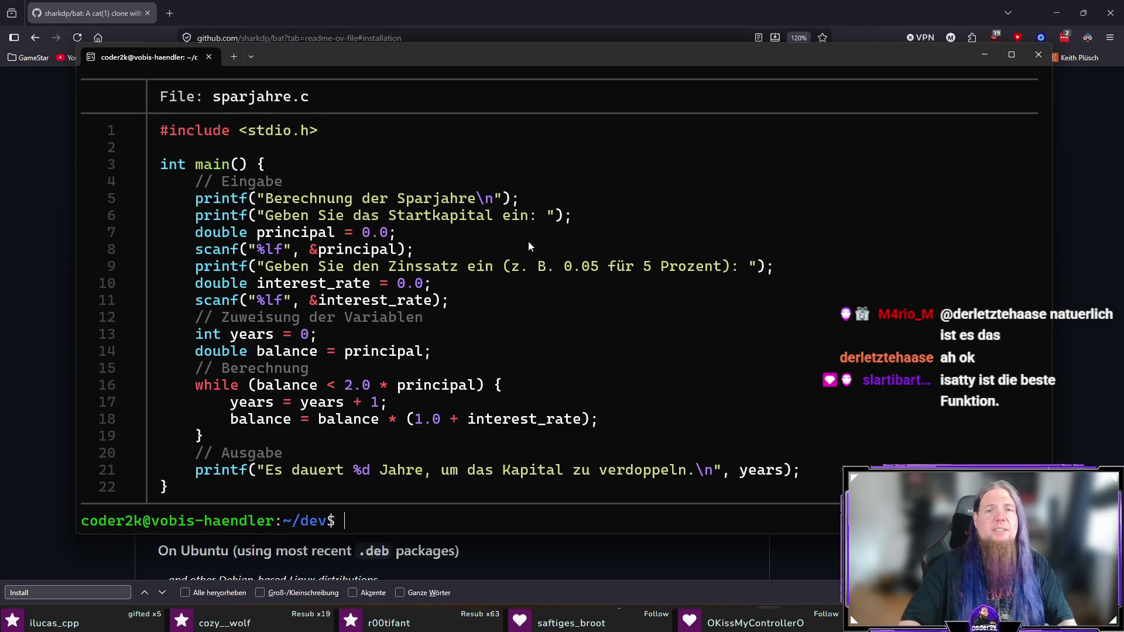
{"action": "key", "text": "alt+Tab"}
{"action": "key", "text": "alt+Tab"}
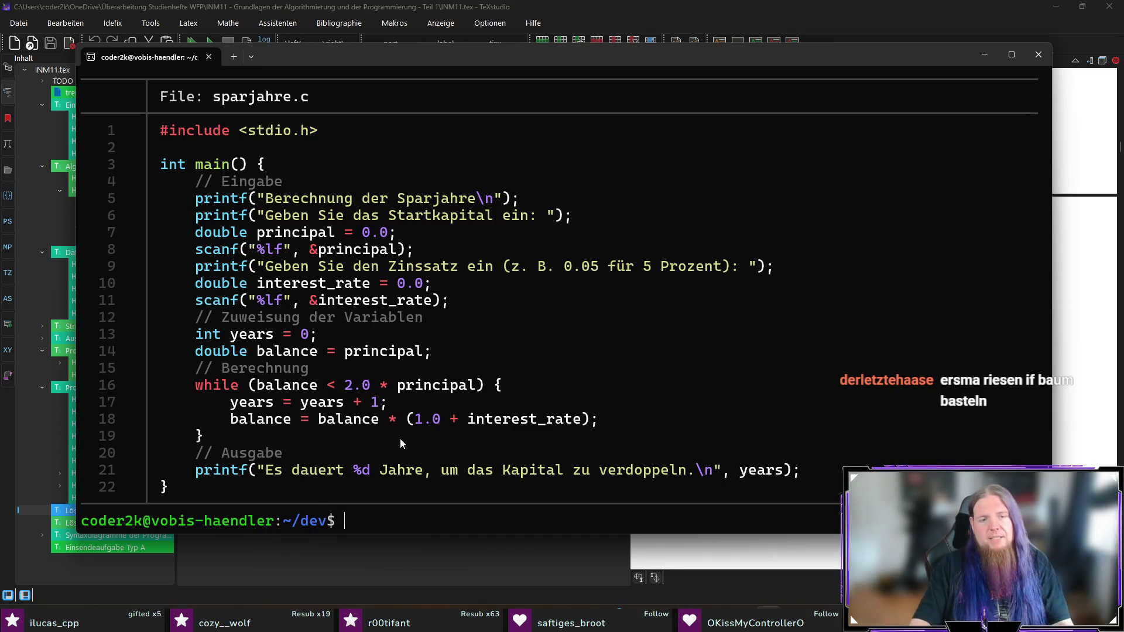
Run ./sparjahre with start capital 200 and interest rate 0, then abort the hang with Ctrl+C.
{"action": "type", "text": "./spa"}
{"action": "key", "text": "Tab"}
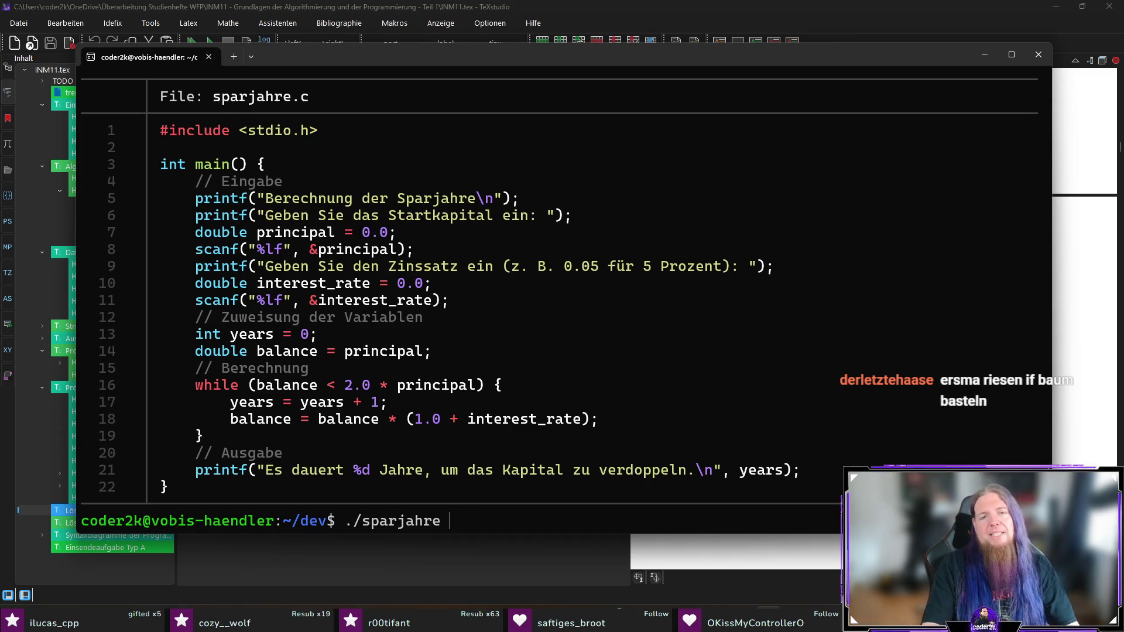
{"action": "key", "text": "Return"}
{"action": "type", "text": "200"}
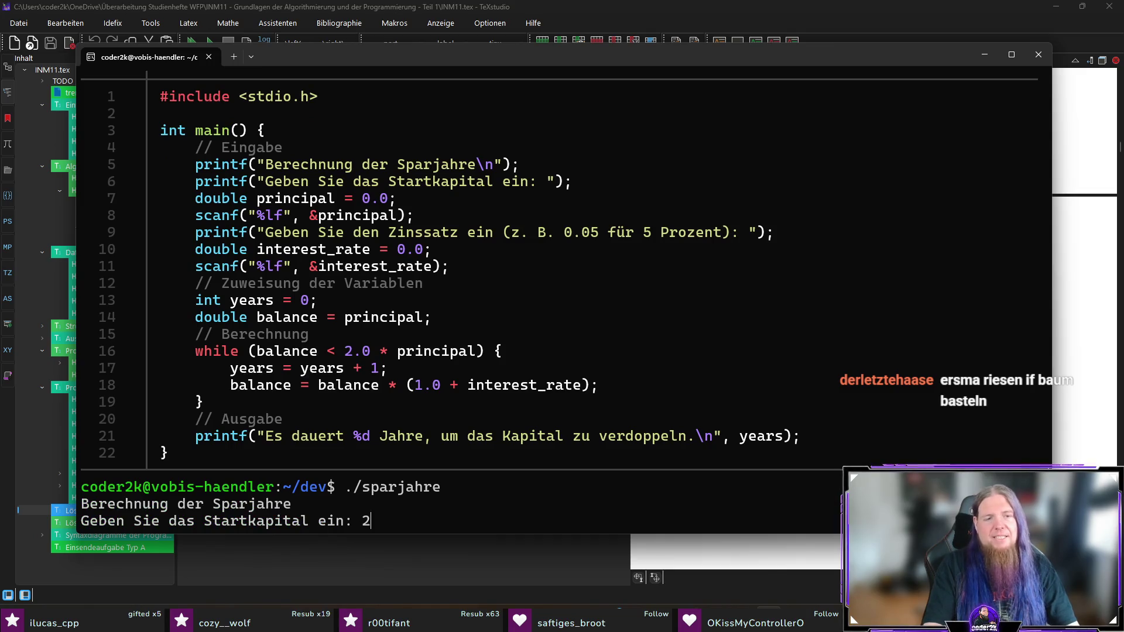
{"action": "key", "text": "Return"}
{"action": "type", "text": "0"}
{"action": "key", "text": "Return"}
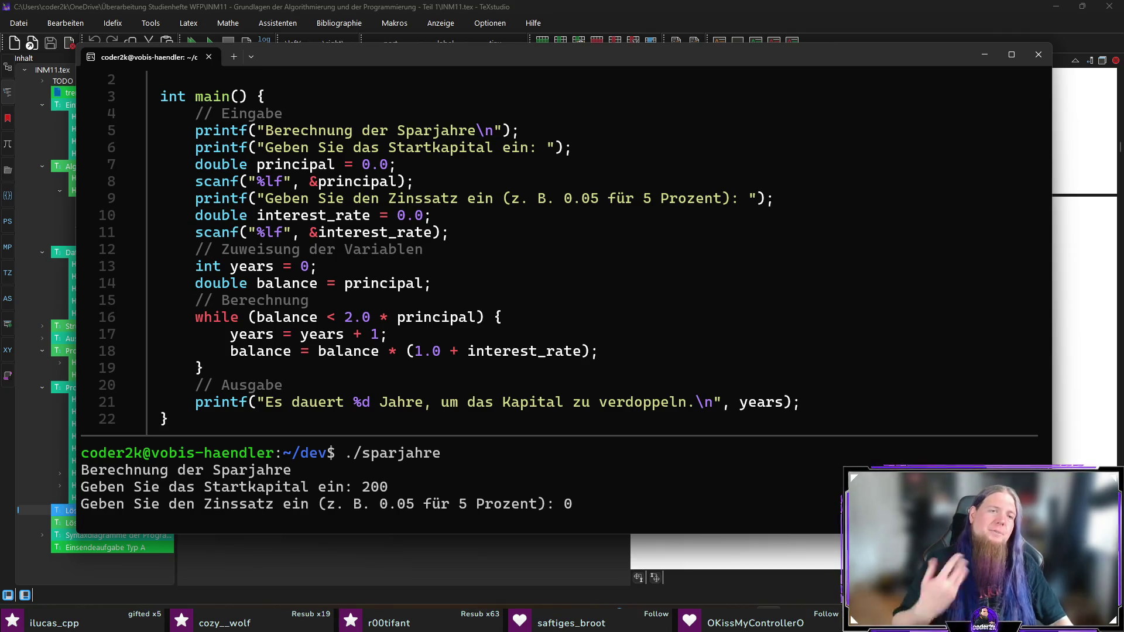
{"action": "key", "text": "Return"}
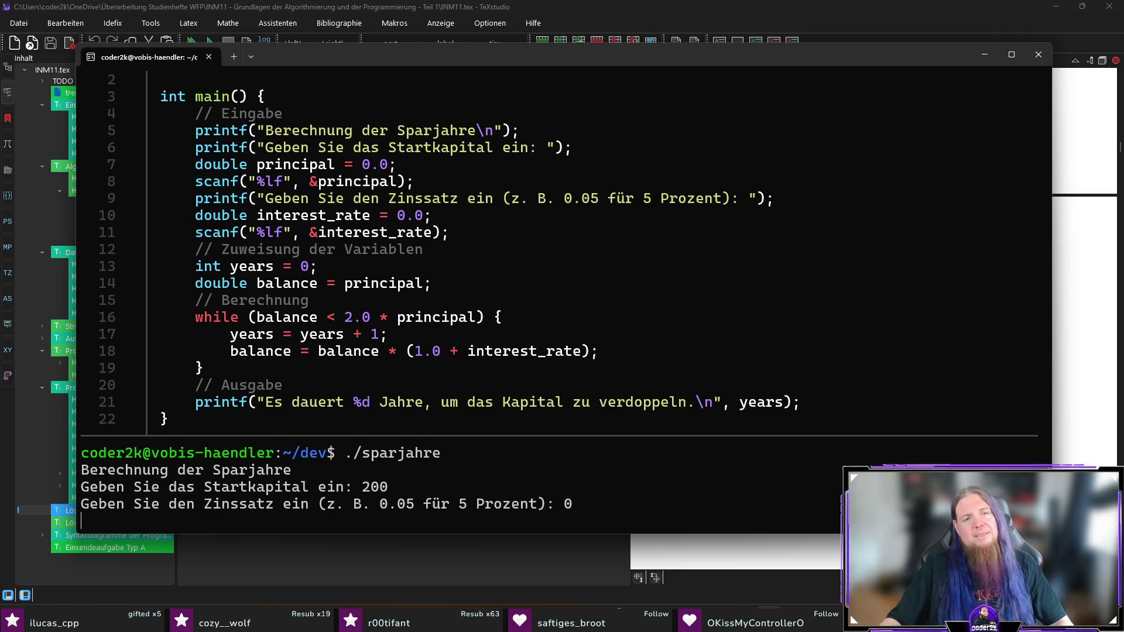
{"action": "key", "text": "ctrl+c"}
{"action": "key", "text": "alt+Tab"}
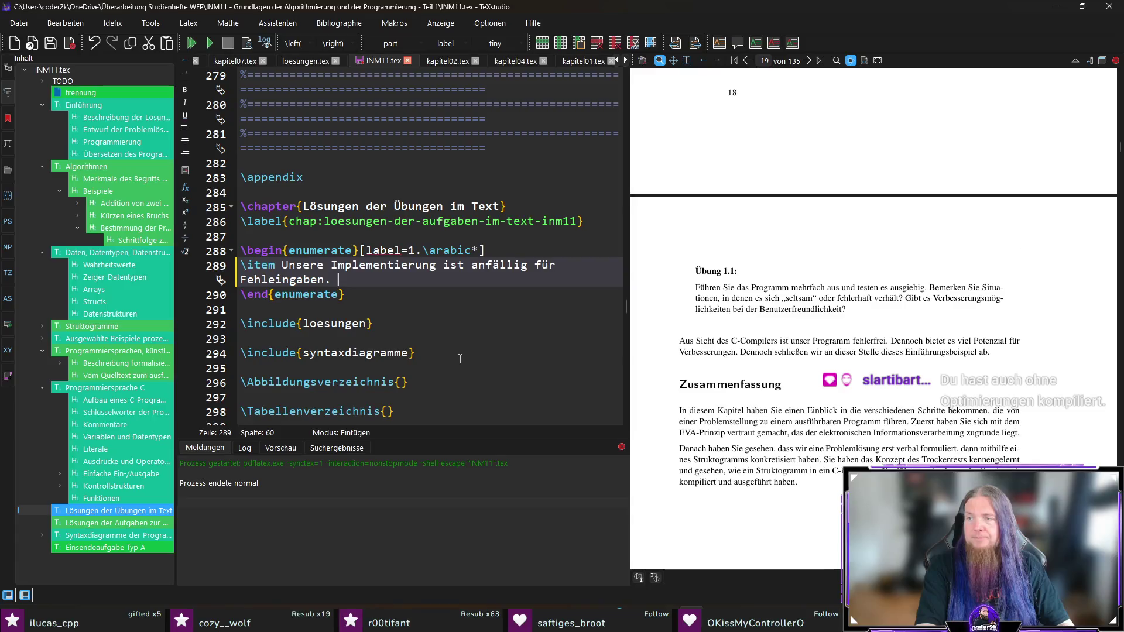
Replace line 289's period with ': Wir prüfen nicht, ob als Startkapital und/oder Zinssatz sinnvolle Werte eingegeben werden.'.
{"action": "key", "text": "BackSpace"}
{"action": "type", "text": ": "}
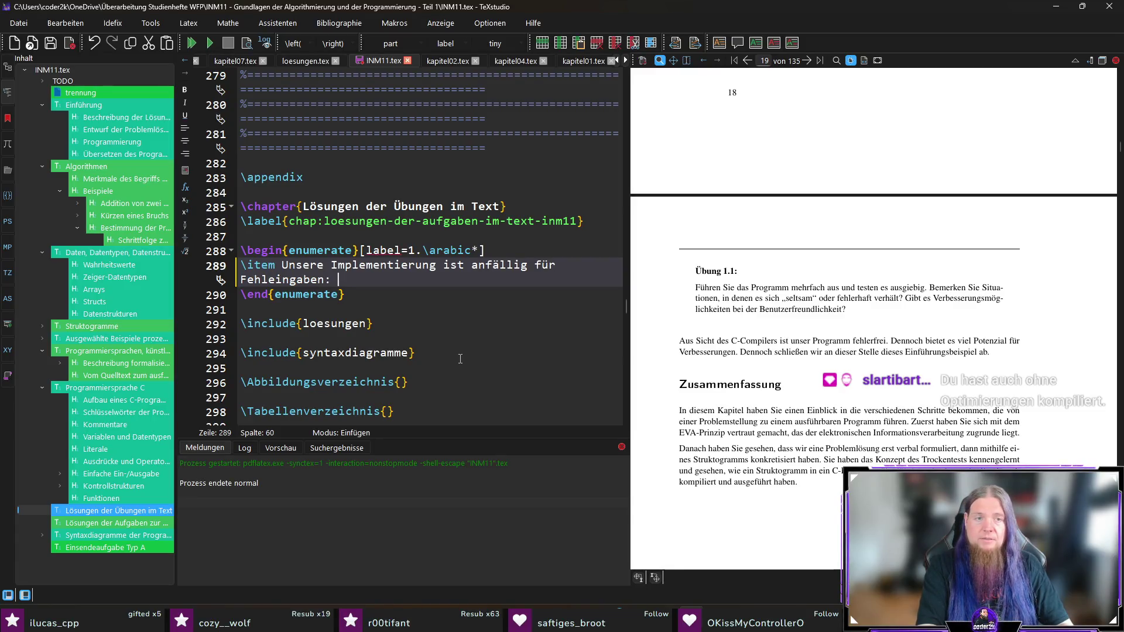
{"action": "type", "text": "Wir prüfen nicht, "}
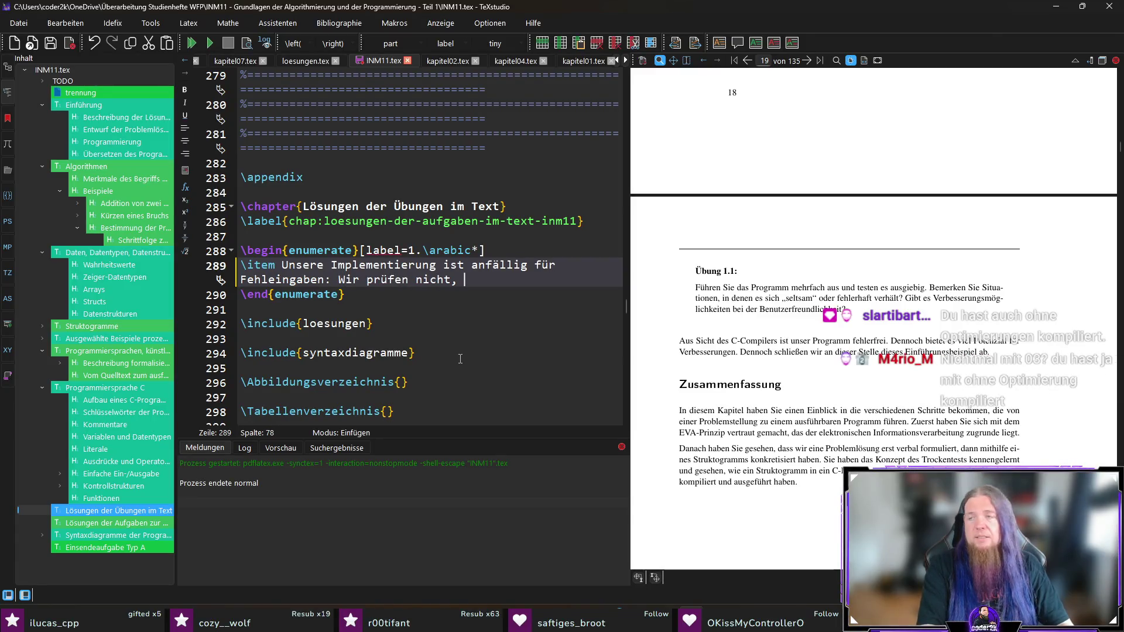
{"action": "type", "text": "ob als Startkapital und/o"}
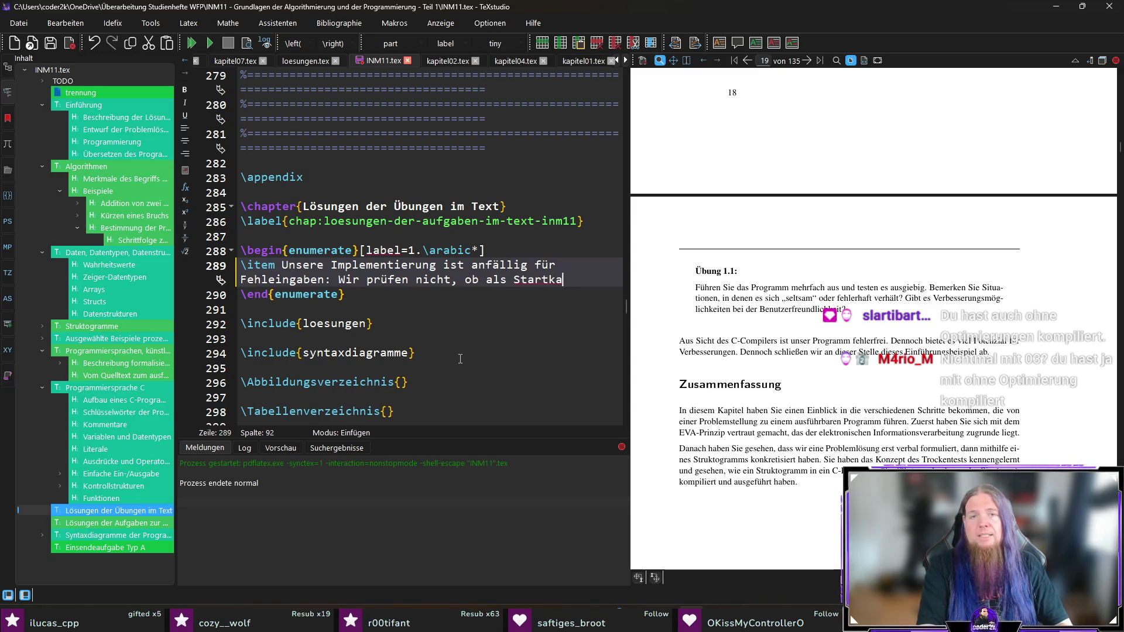
{"action": "type", "text": "der "}
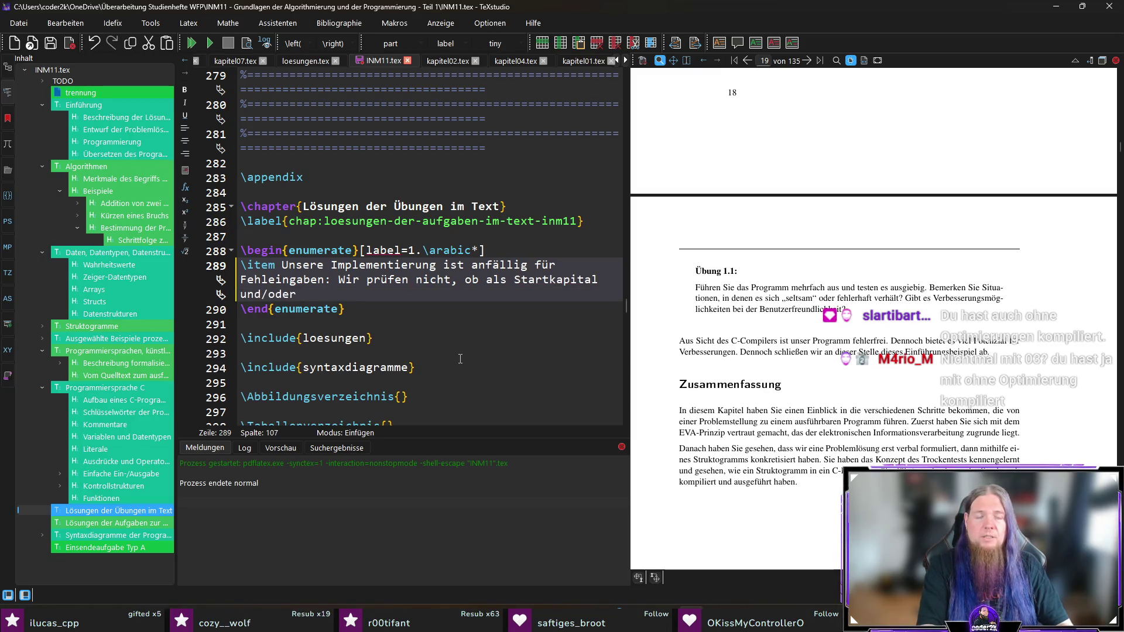
{"action": "type", "text": "Zinssatz sin"}
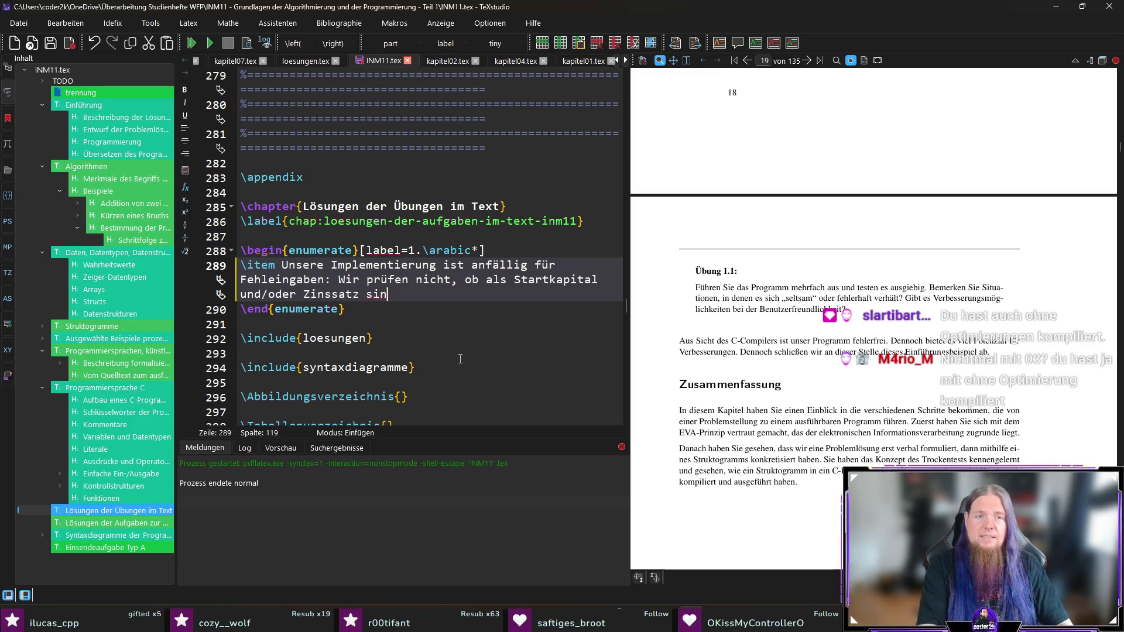
{"action": "type", "text": "nvolle Werte ein"}
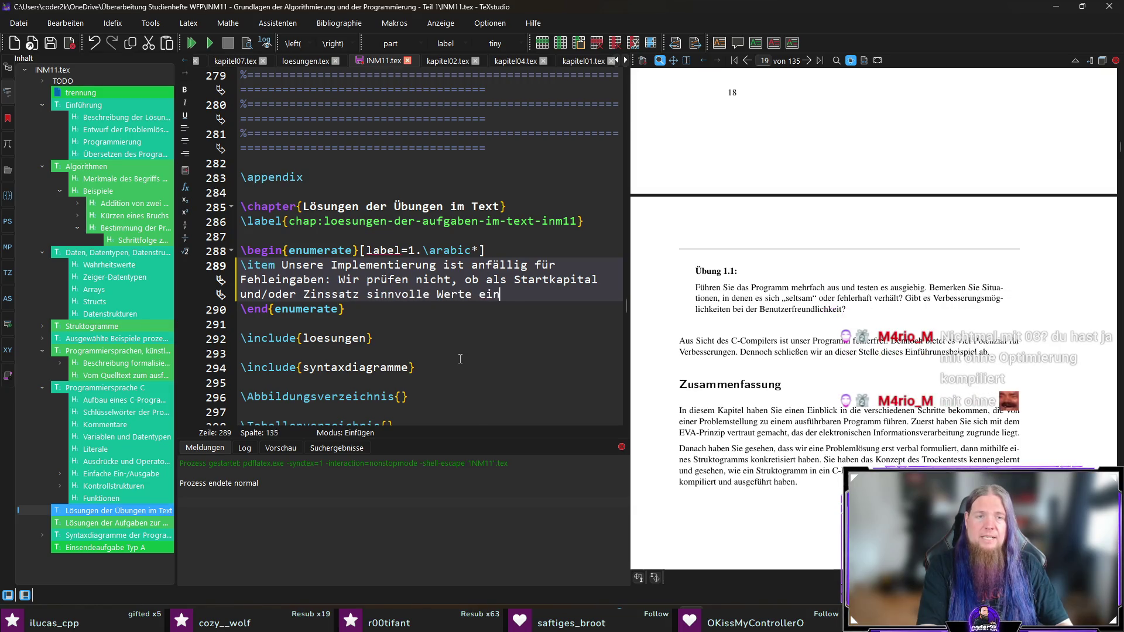
{"action": "type", "text": "gegeben werden."}
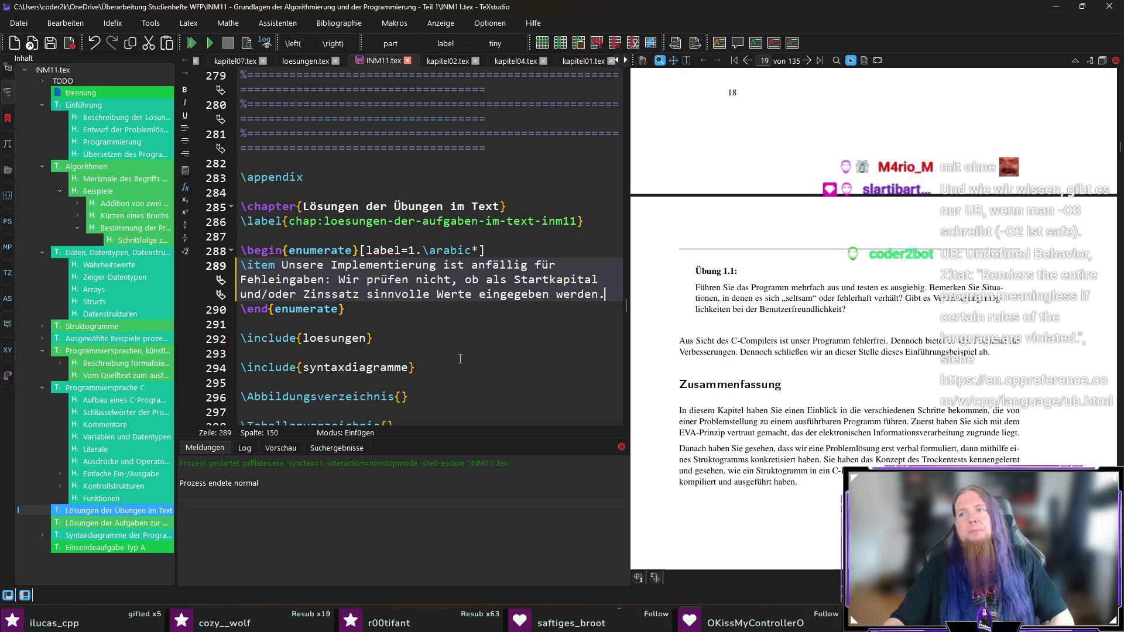
{"action": "key", "text": "alt+Tab"}
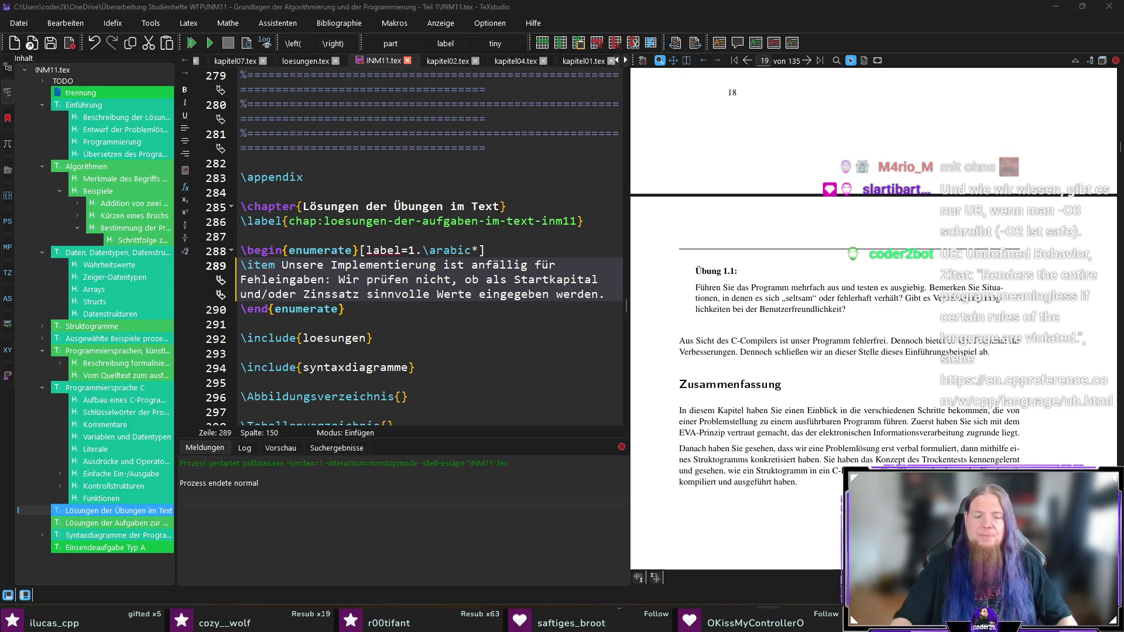
Copy the loop line 'years = years + 1;' and type batcat sparjahre.c | grep Jahre at the prompt.
{"action": "left_click_drag", "start_coordinate": [195, 298], "coordinate": [220, 353]}
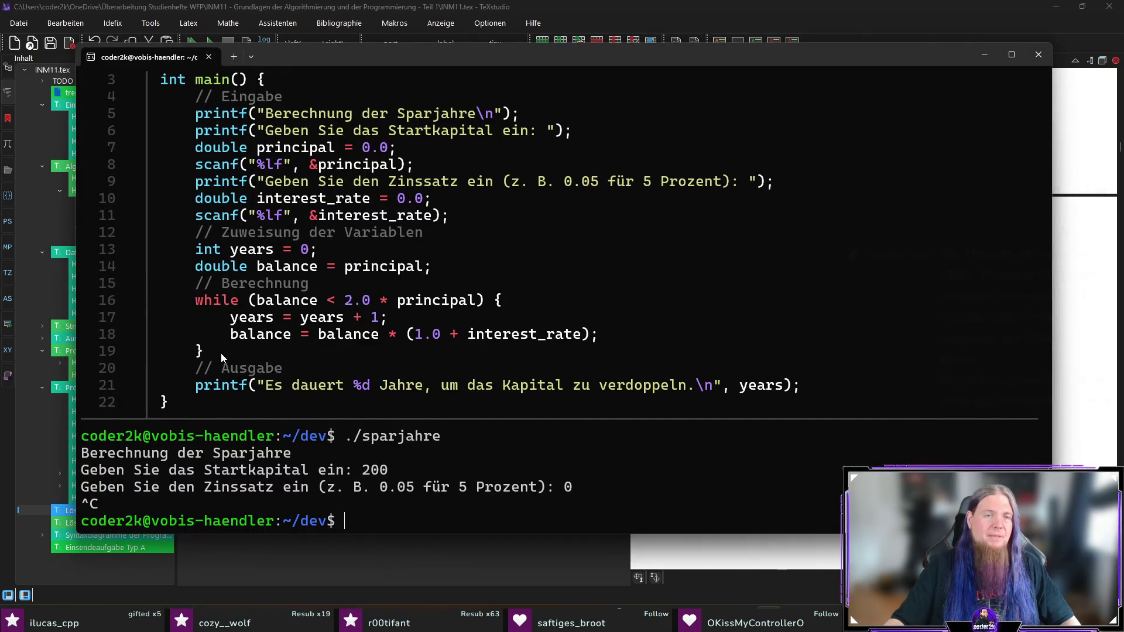
{"action": "left_click_drag", "start_coordinate": [197, 300], "coordinate": [248, 352]}
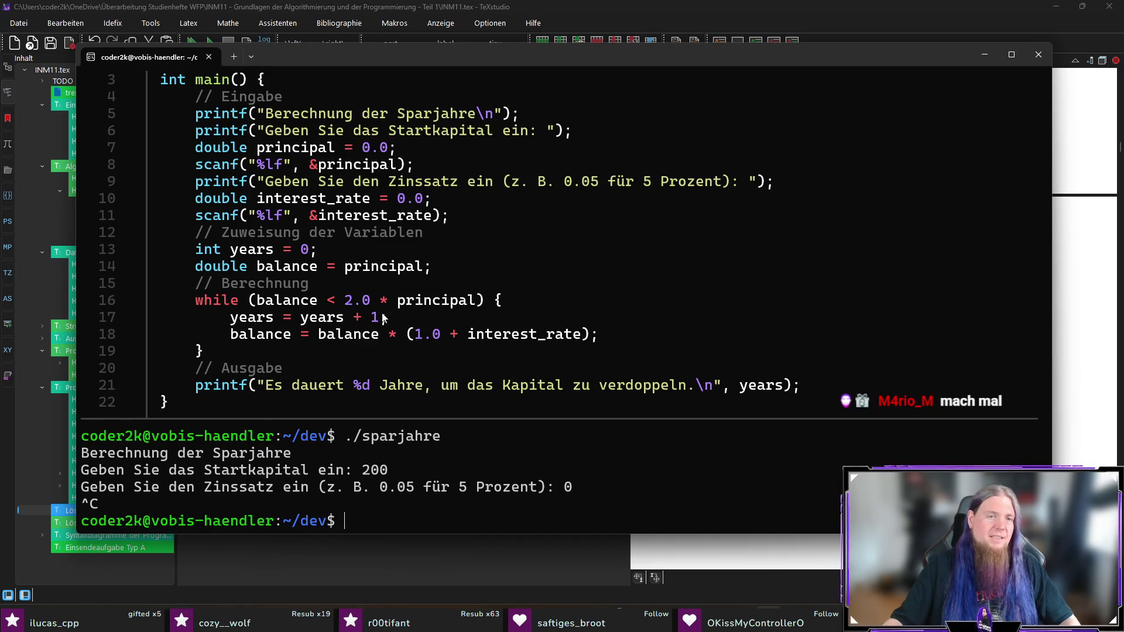
{"action": "left_click_drag", "start_coordinate": [231, 319], "coordinate": [417, 327]}
{"action": "key", "text": "ctrl+c"}
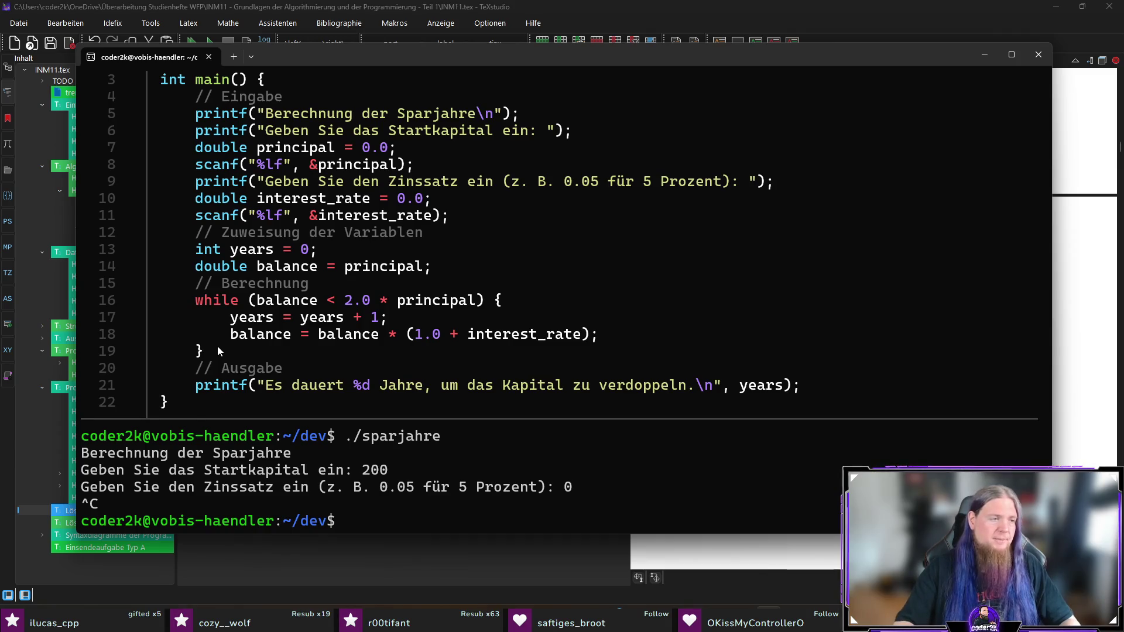
{"action": "type", "text": "batcat sparjahre.c"}
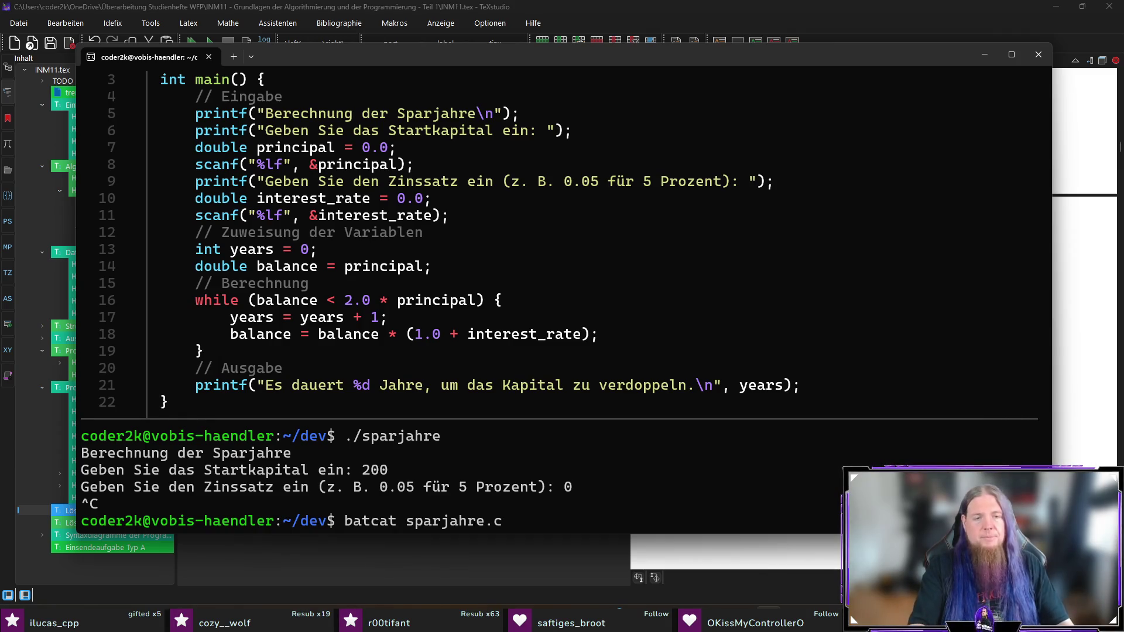
{"action": "type", "text": " | grep Jahre"}
Recompile sparjahre.c with gcc using the -O3 optimisation flag.
{"action": "key", "text": "BackSpace"}
{"action": "key", "text": "BackSpace"}
{"action": "key", "text": "BackSpace"}
{"action": "key", "text": "Up"}
{"action": "key", "text": "Up"}
{"action": "key", "text": "Up"}
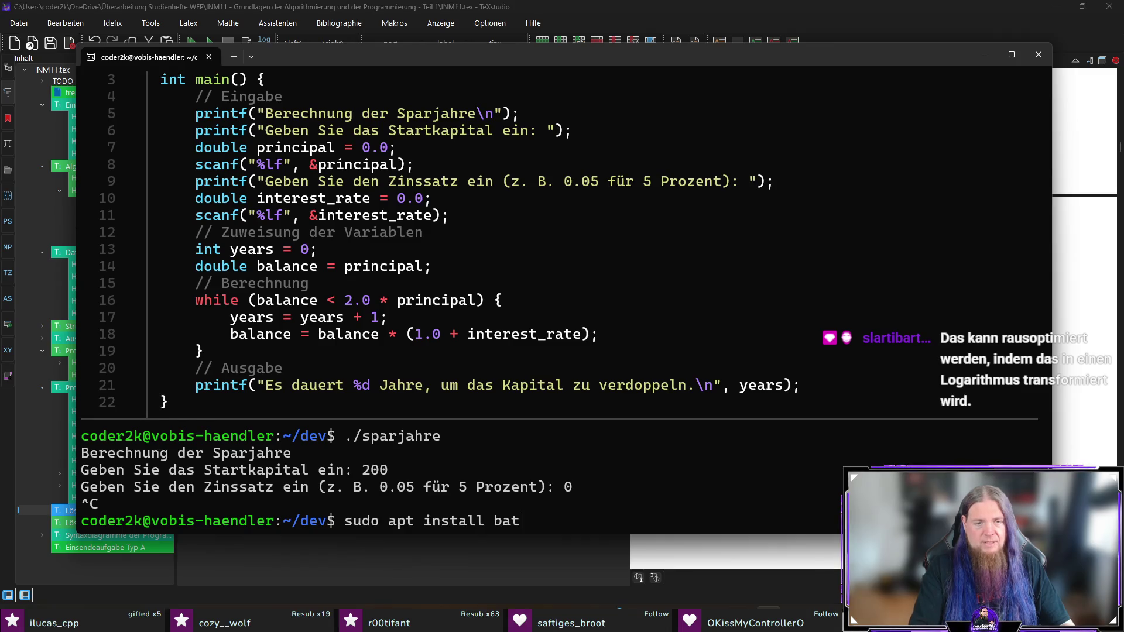
{"action": "key", "text": "Up"}
{"action": "key", "text": "Up"}
{"action": "key", "text": "Up"}
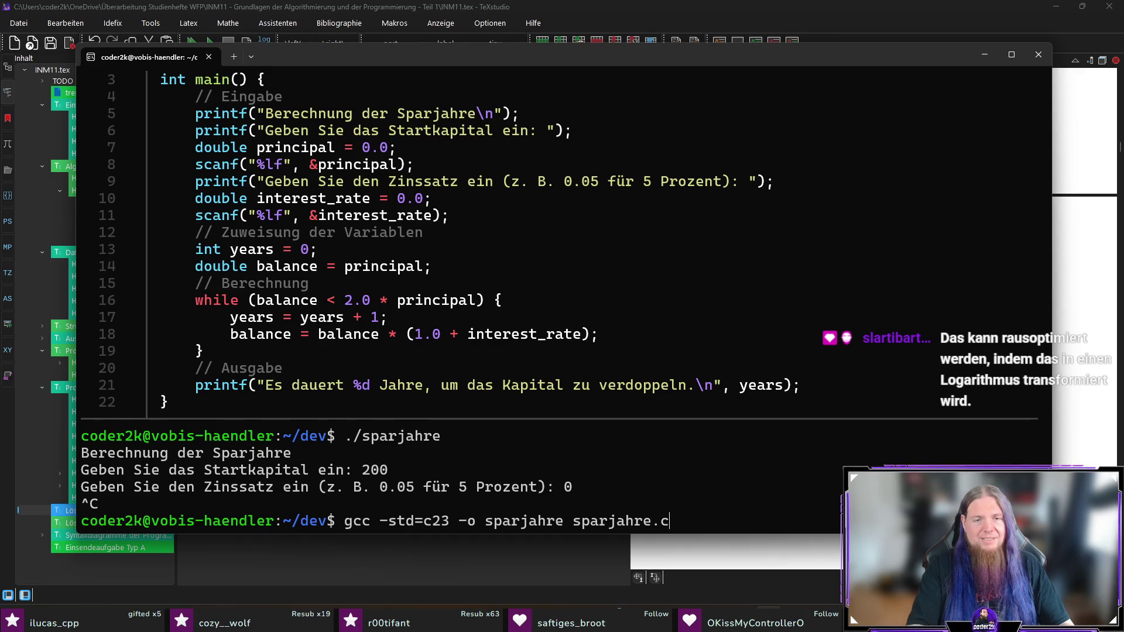
{"action": "key", "text": "Left"}
{"action": "key", "text": "Left"}
{"action": "key", "text": "Left"}
{"action": "type", "text": "-O3"}
{"action": "key", "text": "Return"}
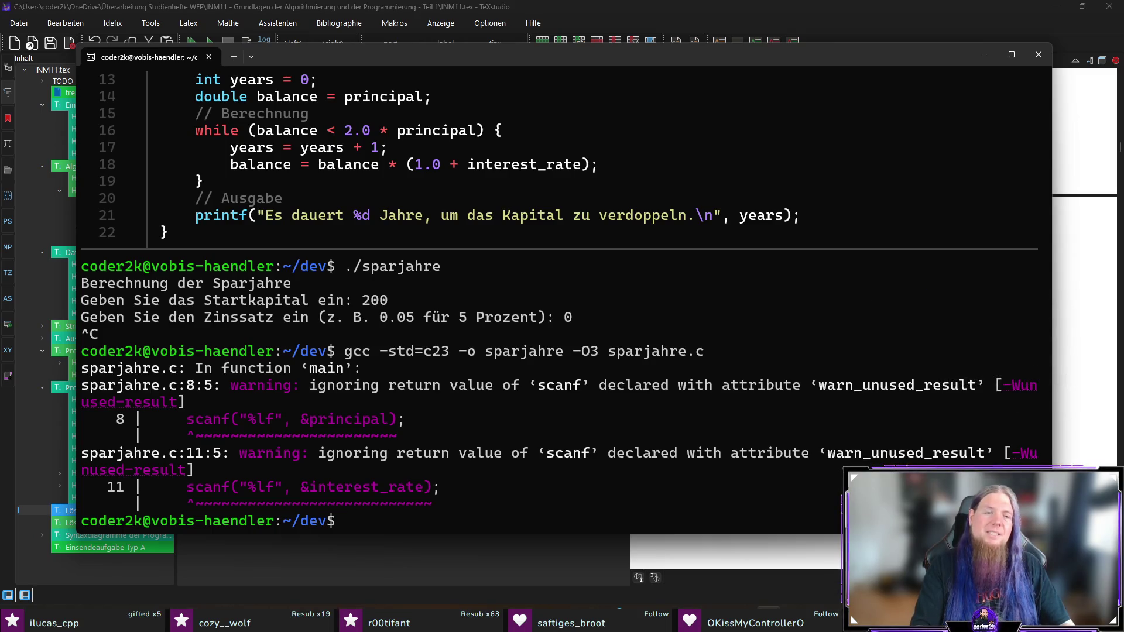
Run the gcc build with 200 and interest rate 0, aborting the hang with Ctrl+C.
{"action": "type", "text": "./sp"}
{"action": "key", "text": "Tab"}
{"action": "key", "text": "Return"}
{"action": "type", "text": "200"}
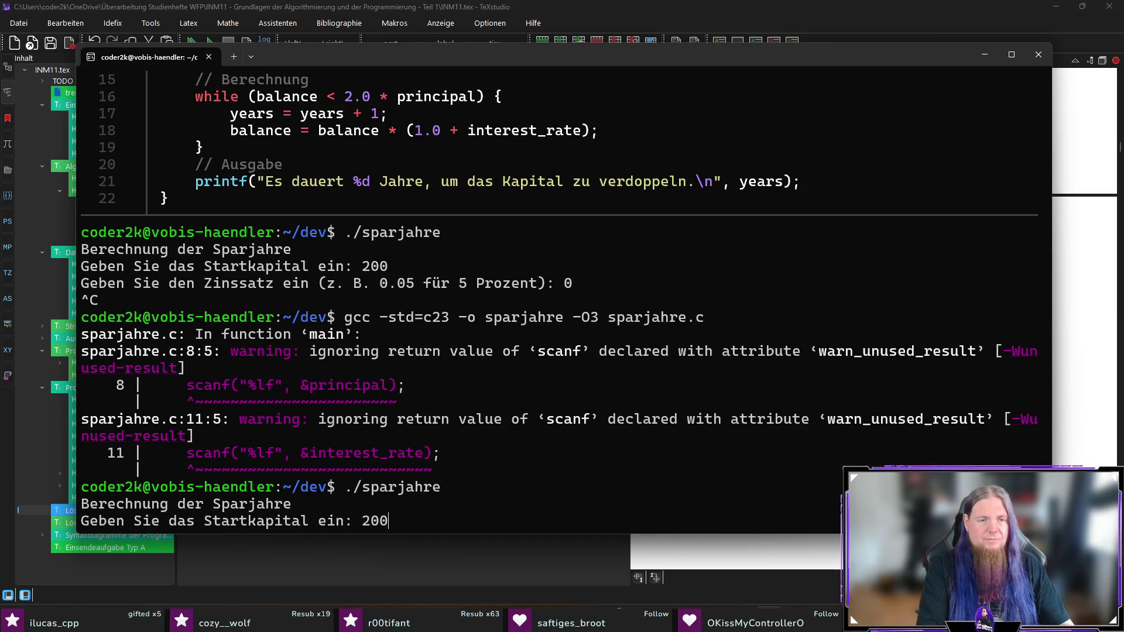
{"action": "key", "text": "Return"}
{"action": "type", "text": "0"}
{"action": "key", "text": "Return"}
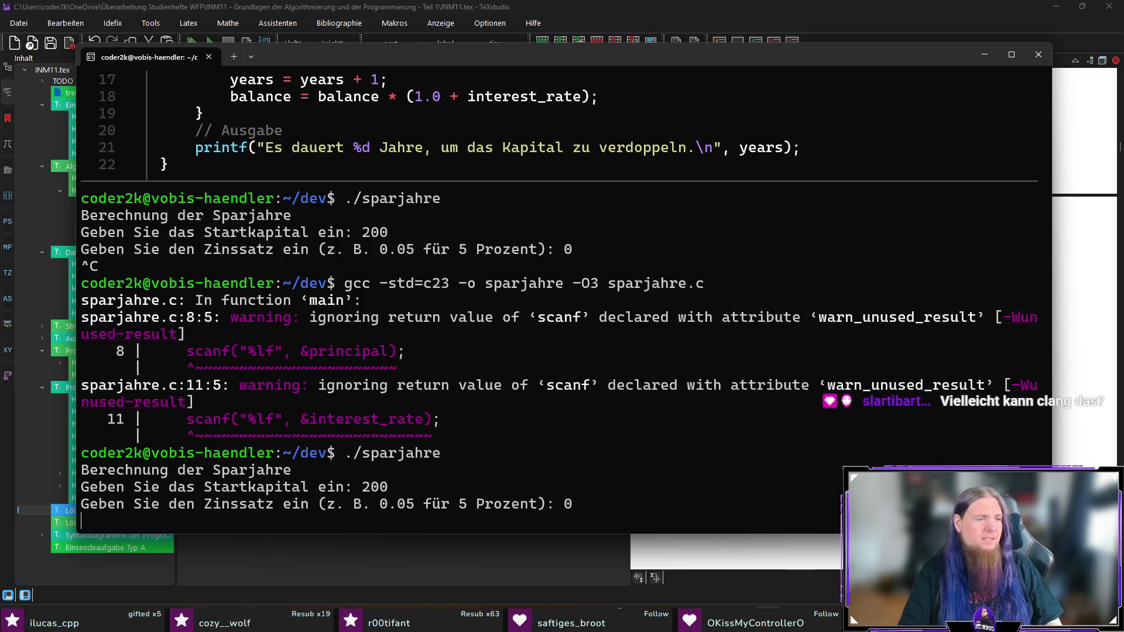
{"action": "key", "text": "ctrl+c"}
Recompile the same -O3 command with clang-20 instead of gcc.
{"action": "key", "text": "Up"}
{"action": "key", "text": "Up"}
{"action": "key", "text": "Home"}
{"action": "key", "text": "Delete"}
{"action": "key", "text": "Delete"}
{"action": "key", "text": "Delete"}
{"action": "type", "text": "clang"}
{"action": "key", "text": "Return"}
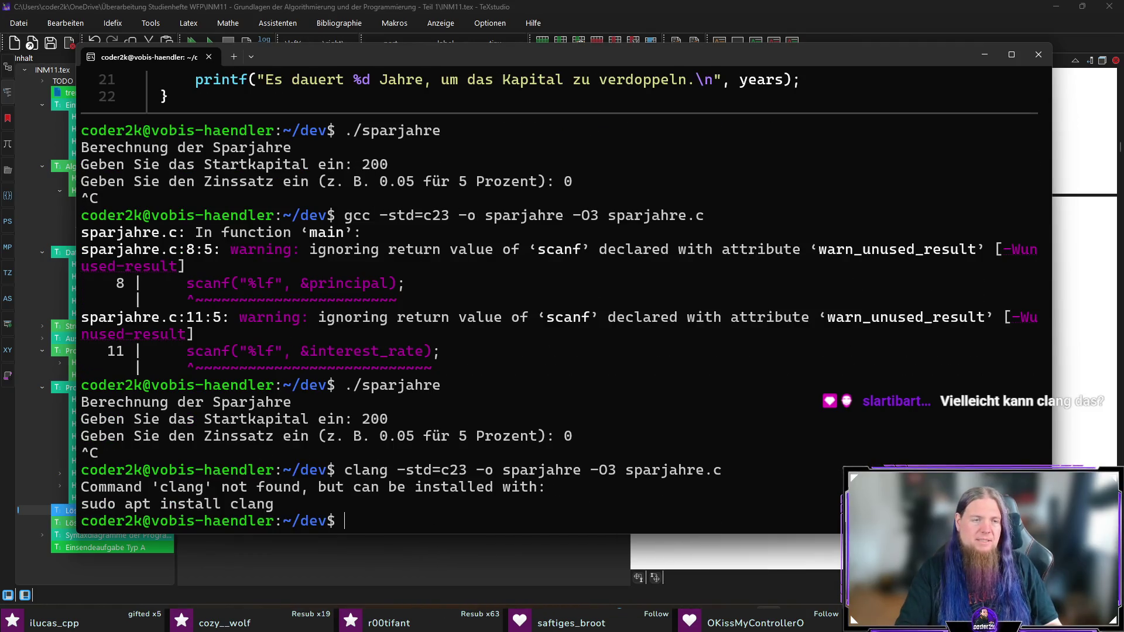
{"action": "key", "text": "Up"}
{"action": "key", "text": "Home"}
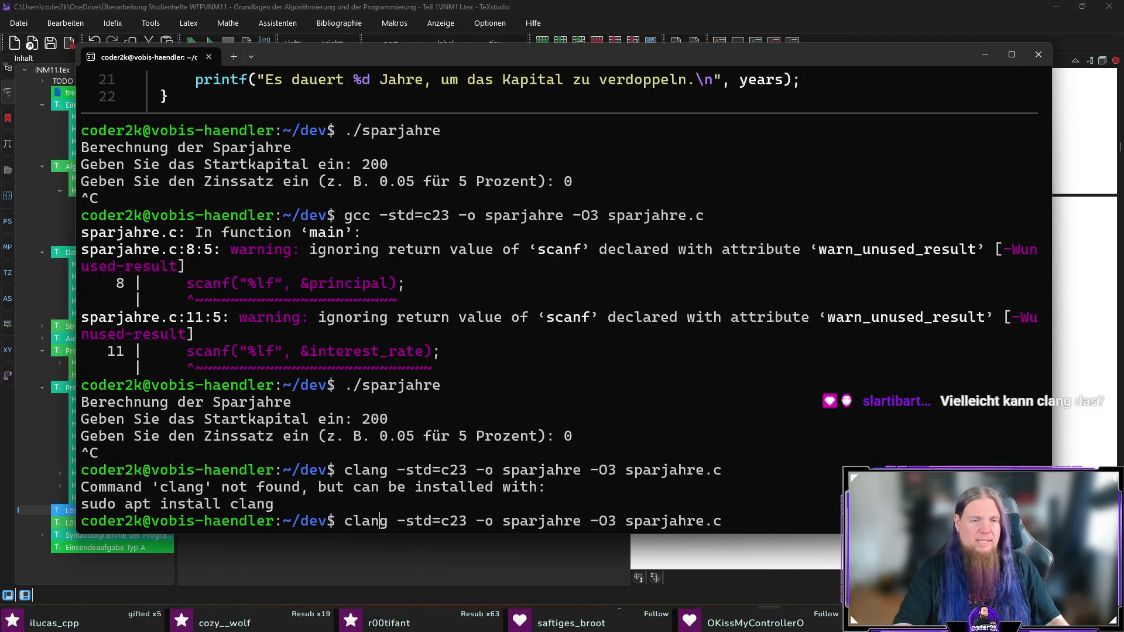
{"action": "type", "text": "-20"}
{"action": "key", "text": "Return"}
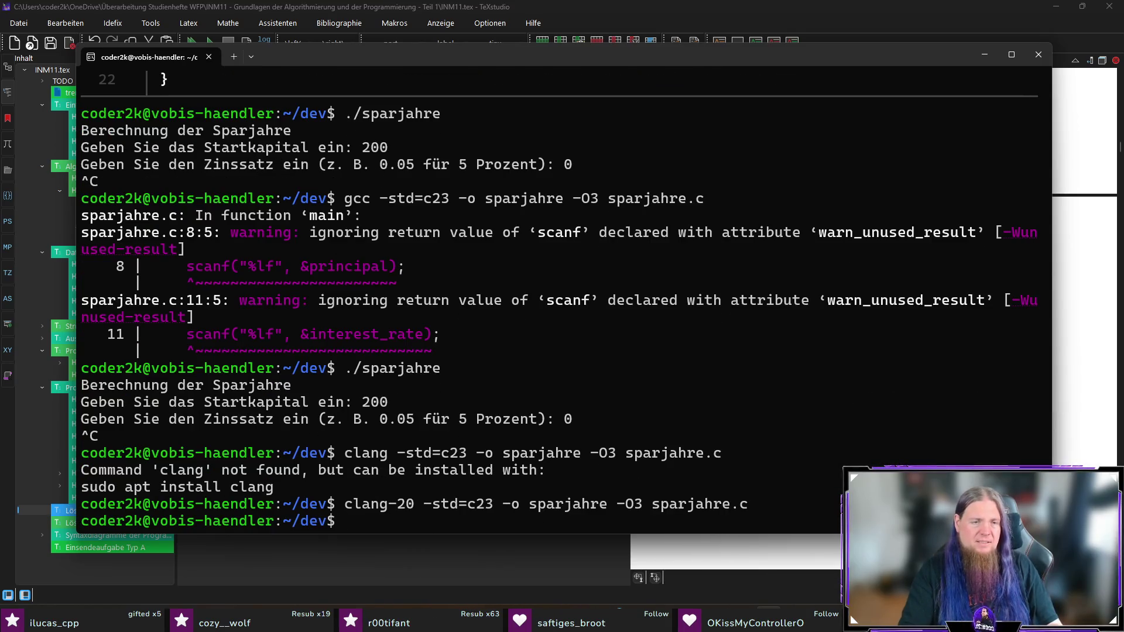
Run the clang-20 build with 200 and interest rate 0, aborting the hang again.
{"action": "type", "text": "./sparjahre"}
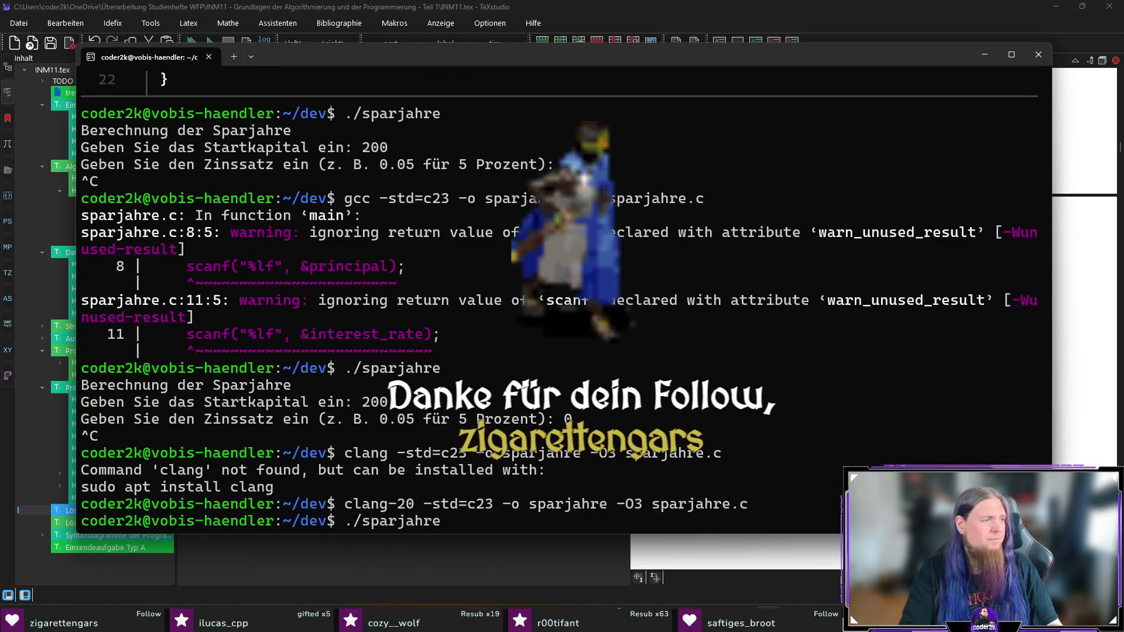
{"action": "key", "text": "Return"}
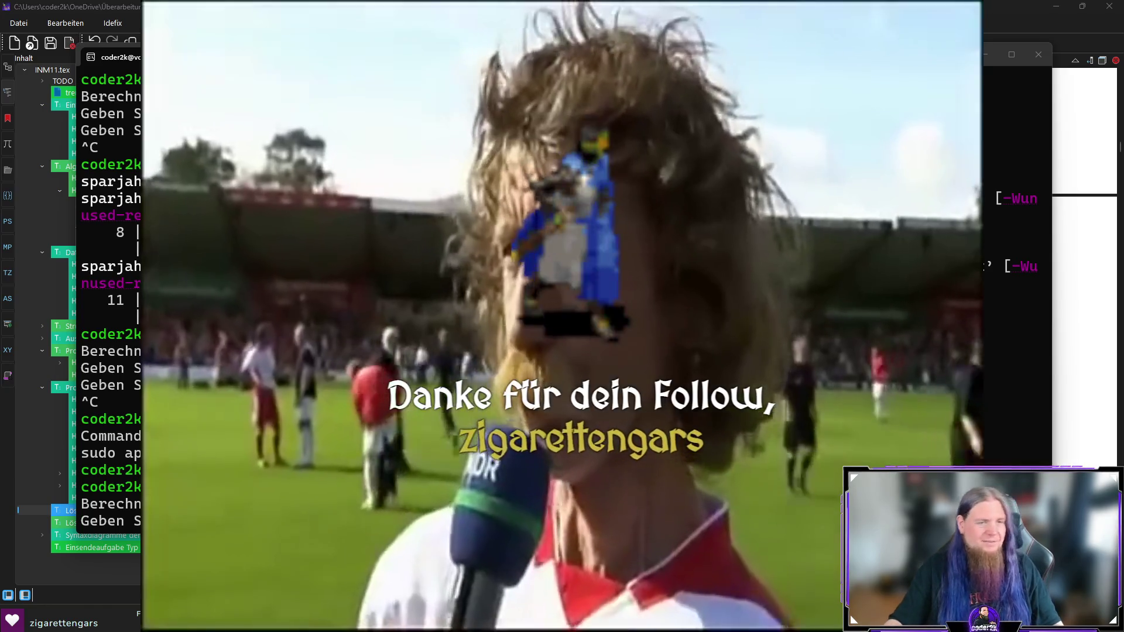
{"action": "type", "text": "200"}
{"action": "key", "text": "Return"}
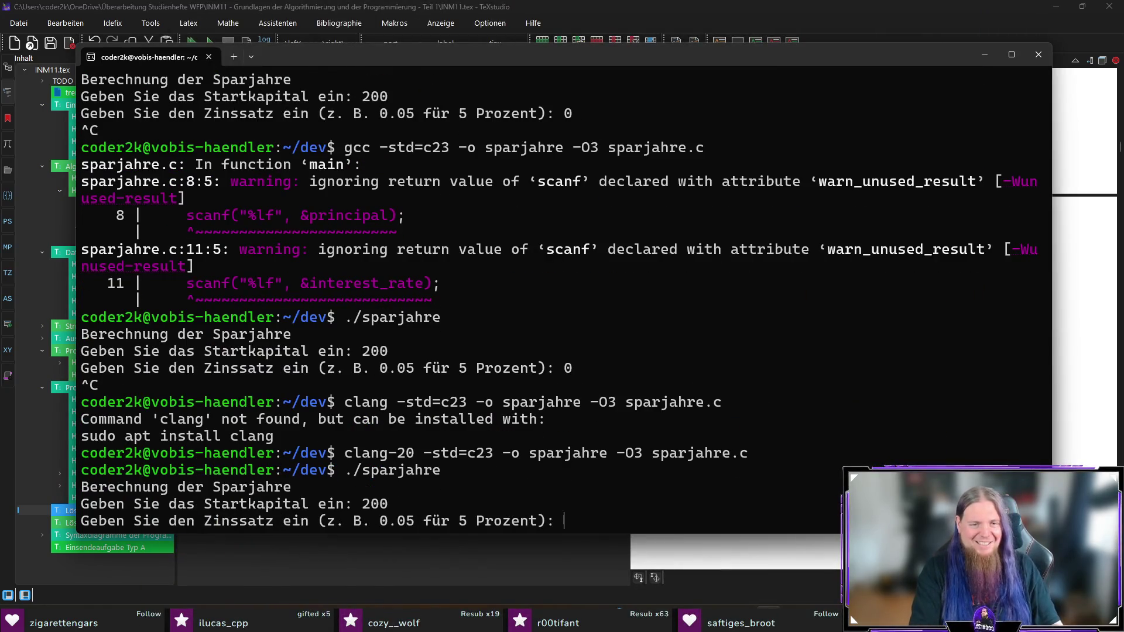
{"action": "type", "text": "0"}
{"action": "key", "text": "Return"}
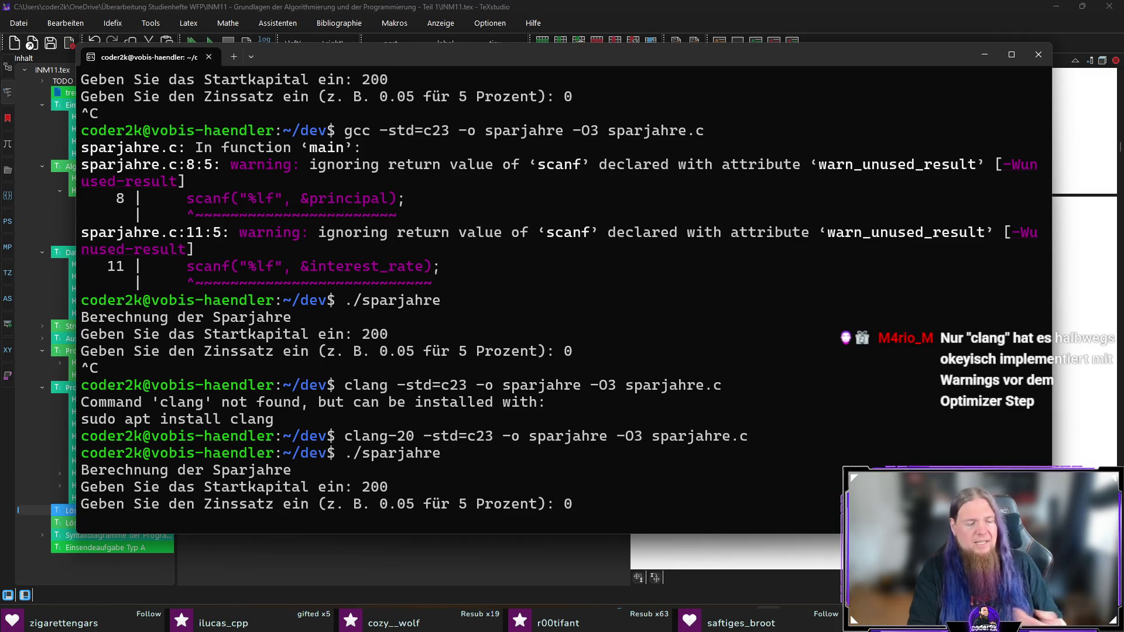
{"action": "key", "text": "ctrl+c"}
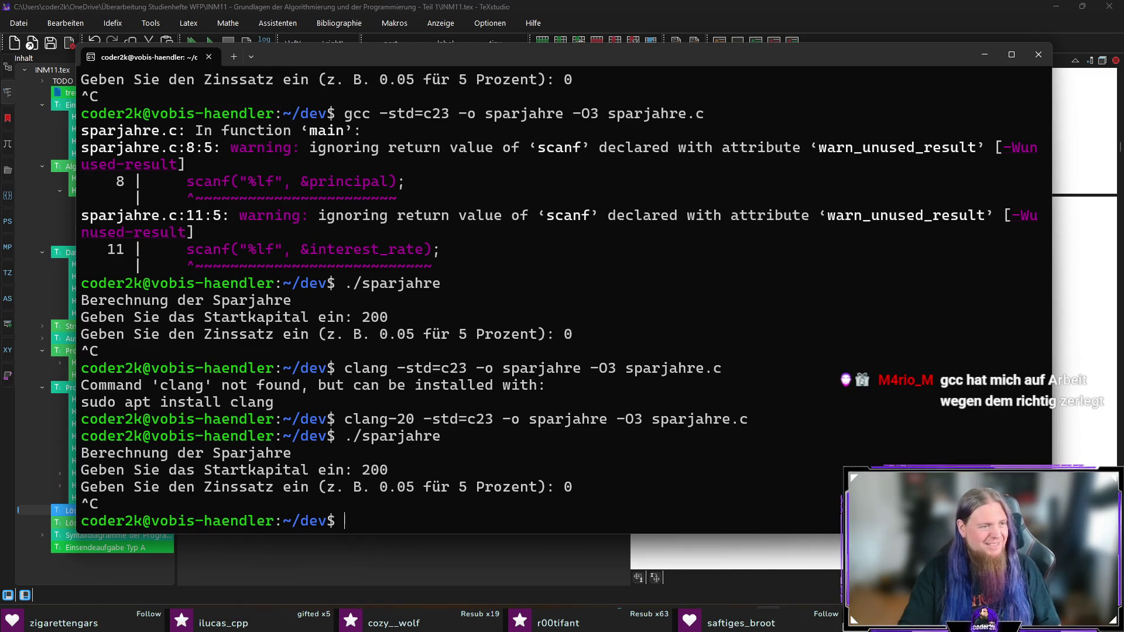
{"action": "key", "text": "alt+Tab"}
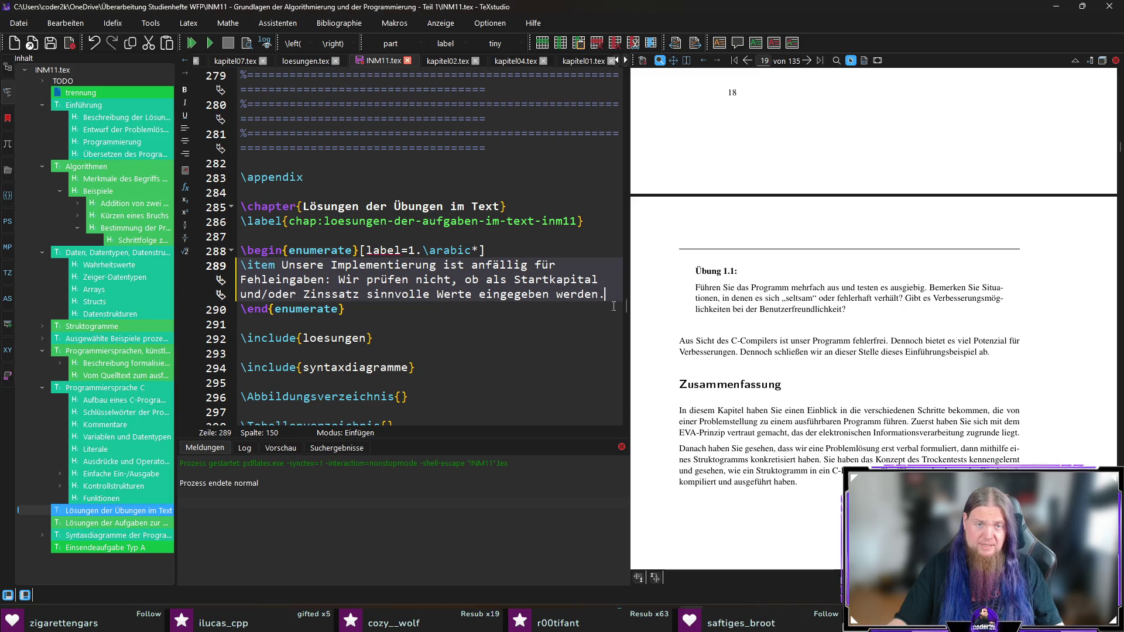
Add the example that a negative Zinssatz makes the Kapital shrink instead of grow.
{"action": "type", "text": " Bei"}
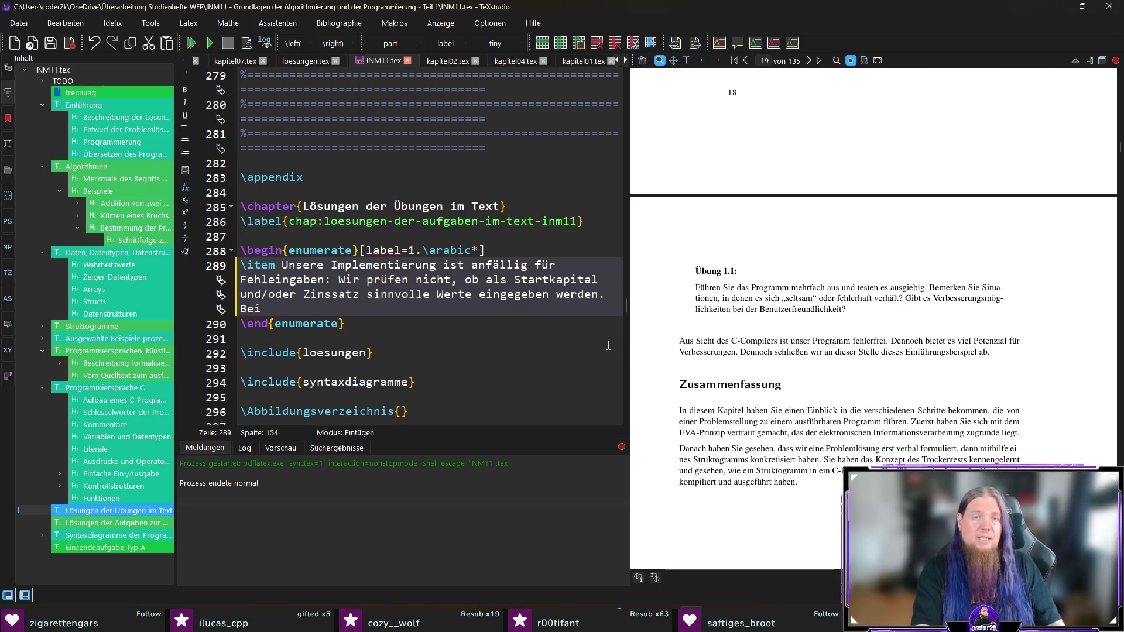
{"action": "type", "text": "spielsweise könnten w"}
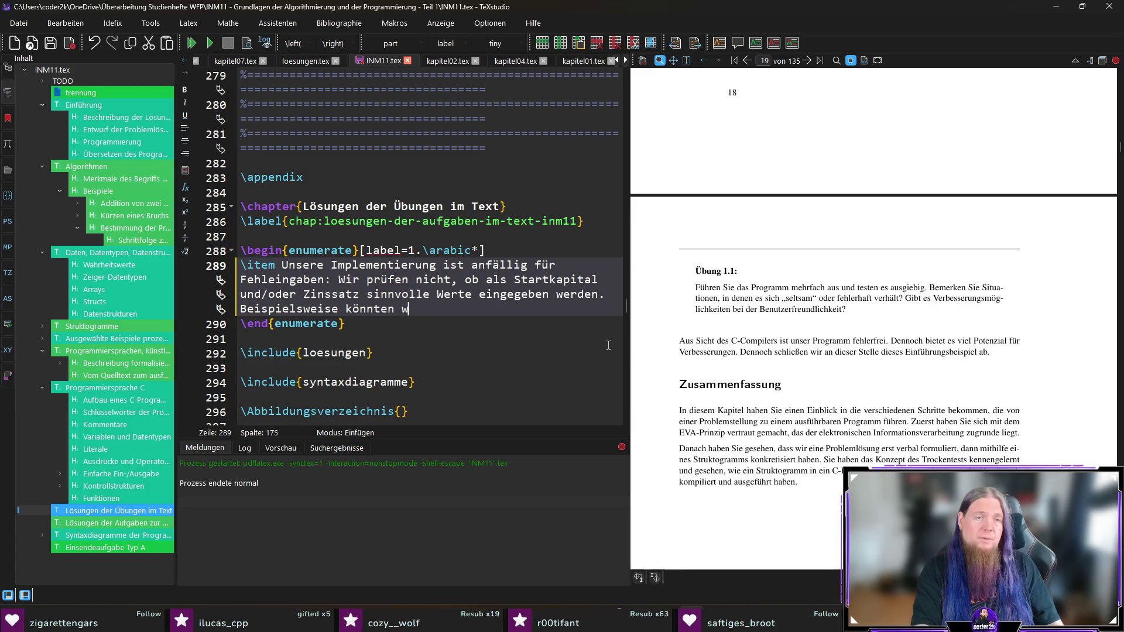
{"action": "type", "text": "ir einen negativen Zinssatz"}
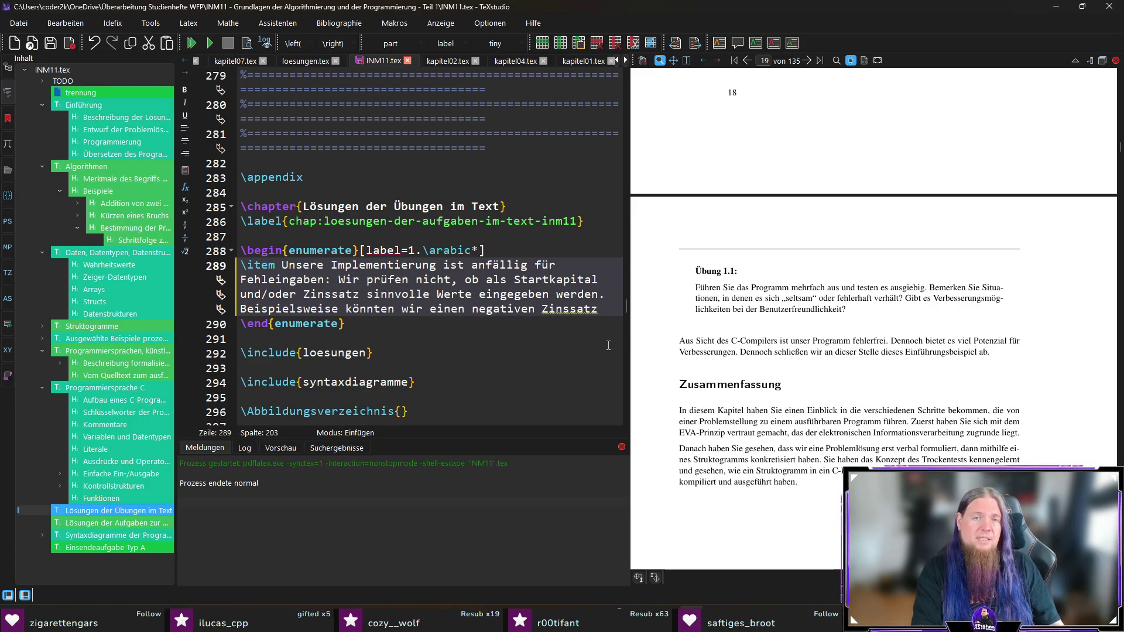
{"action": "type", "text": " eingeben"}
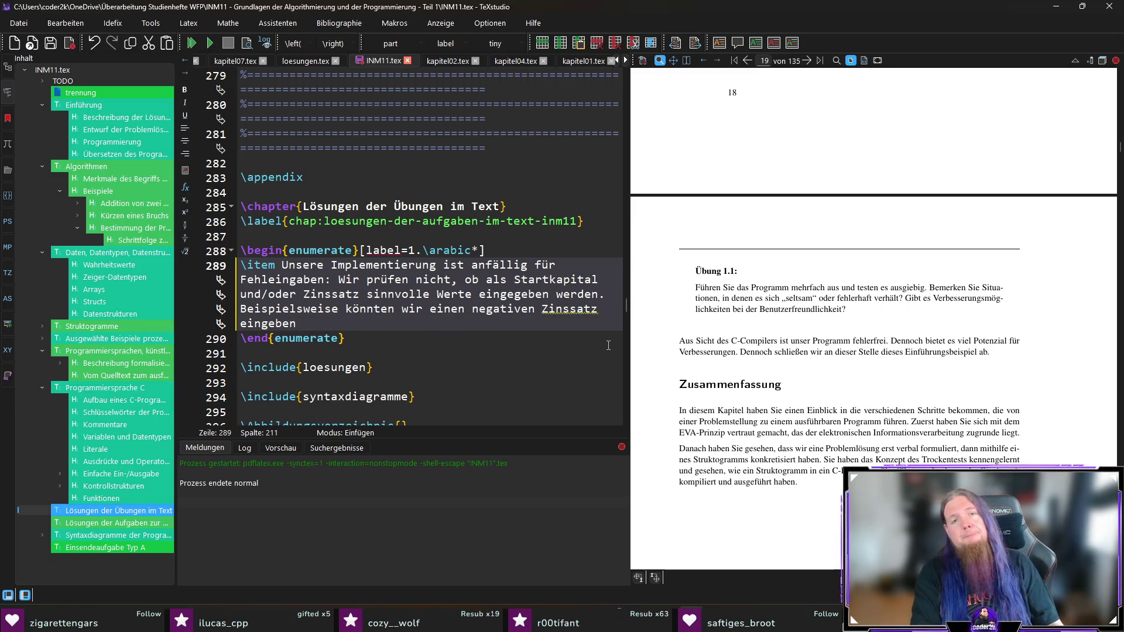
{"action": "type", "text": ", sodas"}
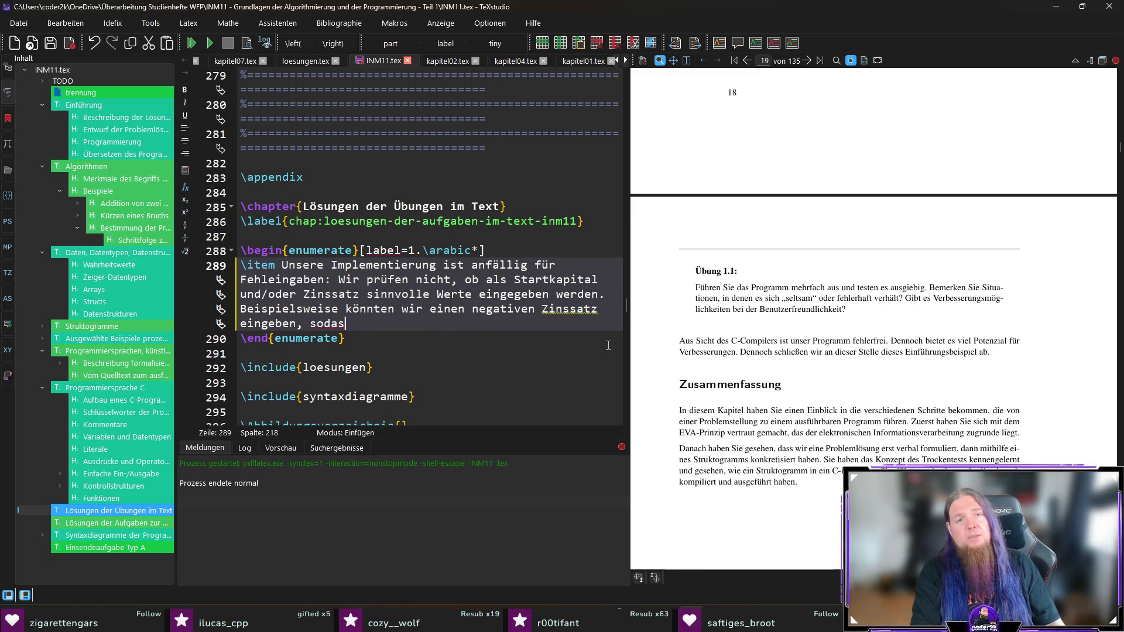
{"action": "type", "text": "s s"}
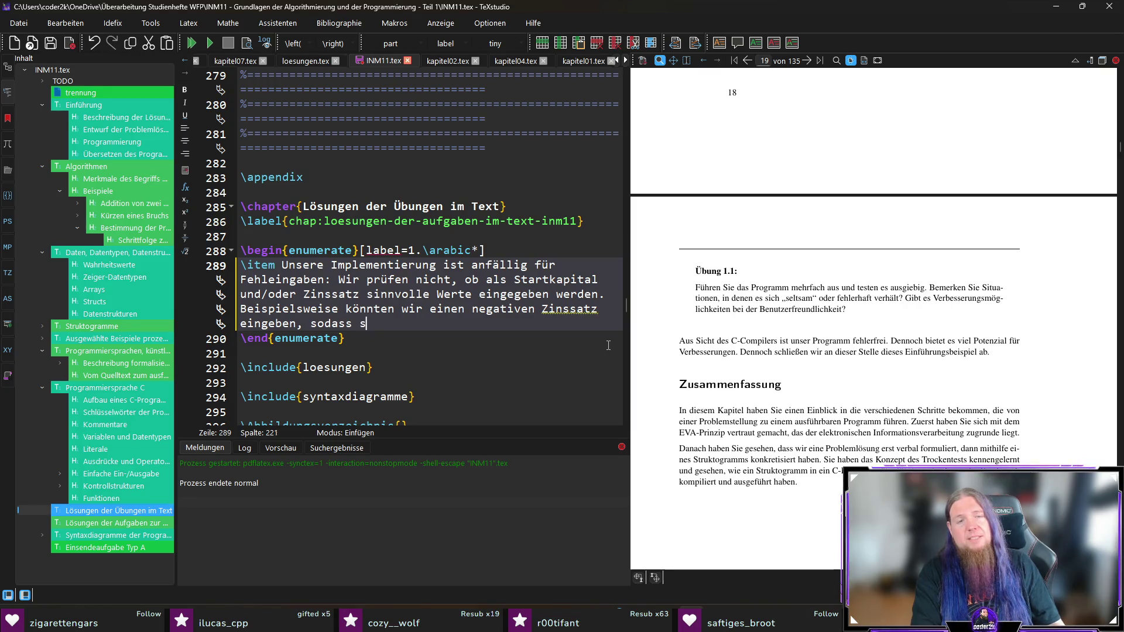
{"action": "type", "text": "ich das Kapital"}
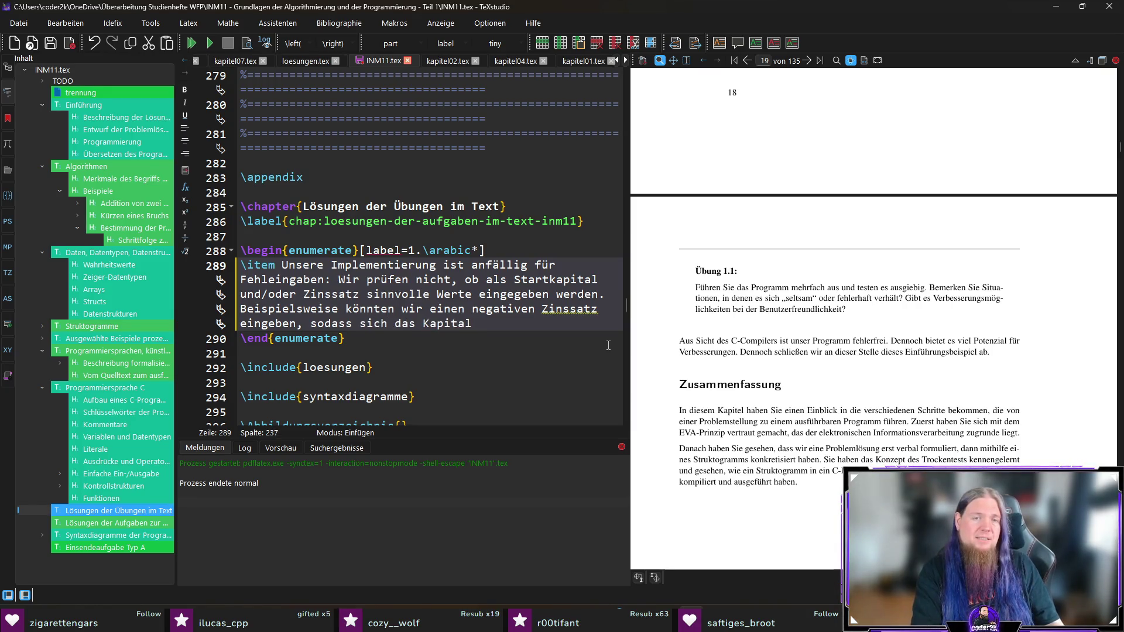
{"action": "key", "text": "End"}
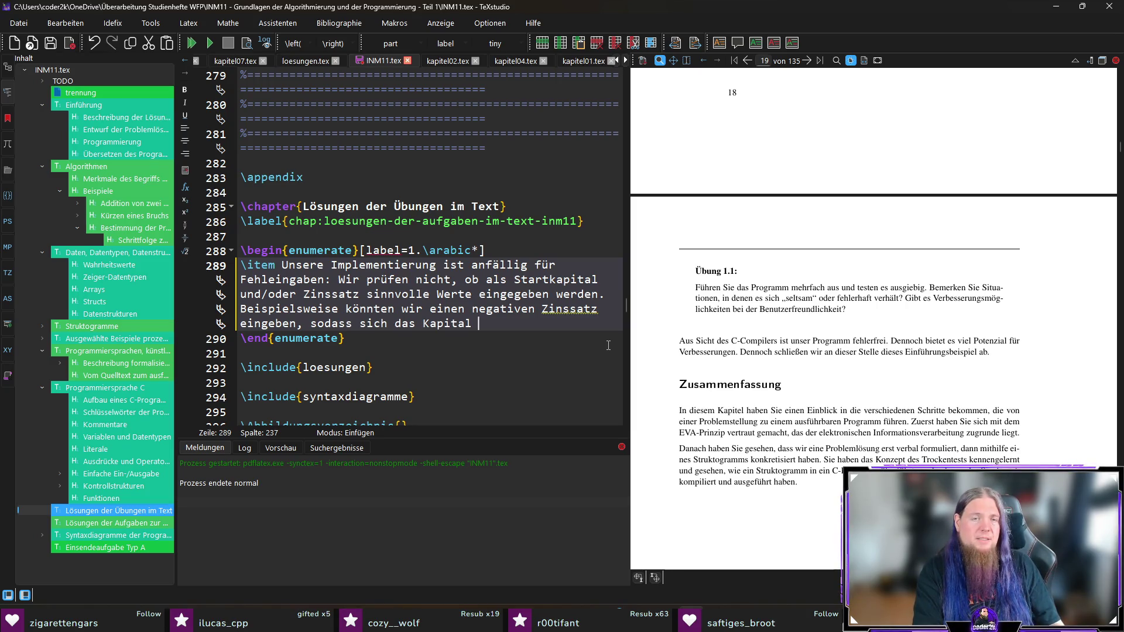
{"action": "type", "text": "verring"}
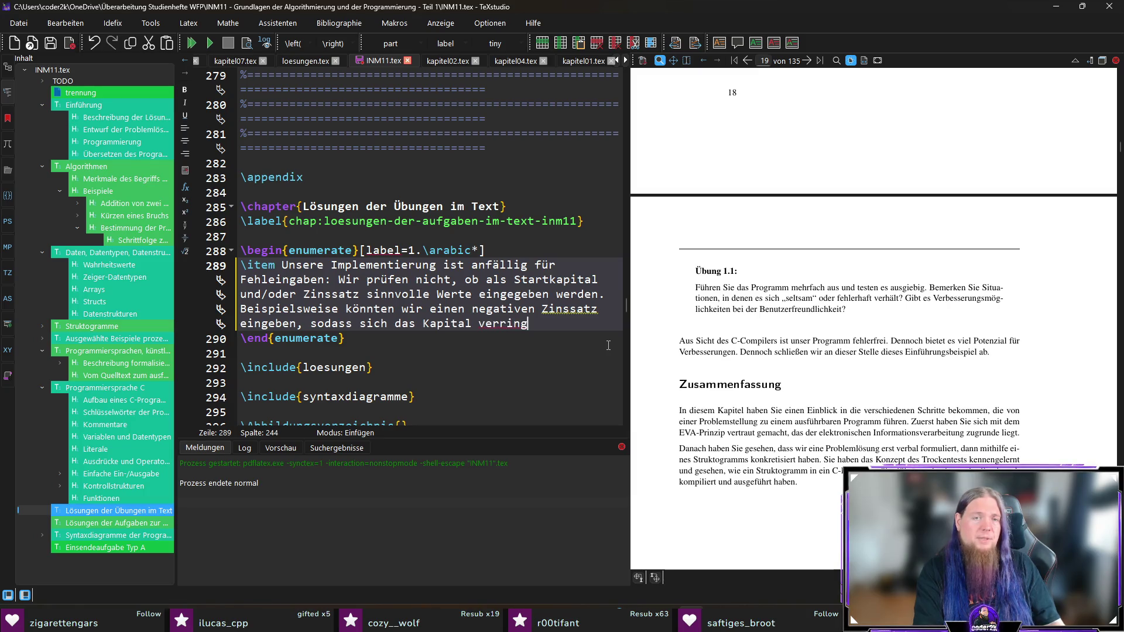
{"action": "type", "text": "ert statt anzusteigen."}
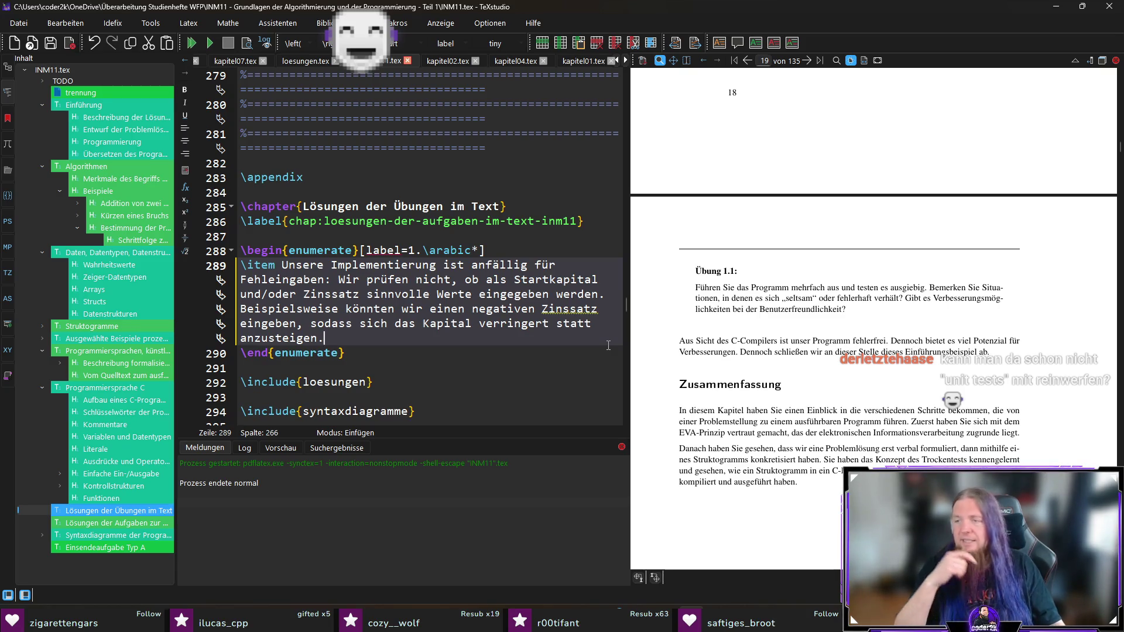
{"action": "key", "text": "alt+Tab"}
Rerun sparjahre with starting capital 200 and interest rate -0.05, then abort it.
{"action": "key", "text": "Up"}
{"action": "key", "text": "Up"}
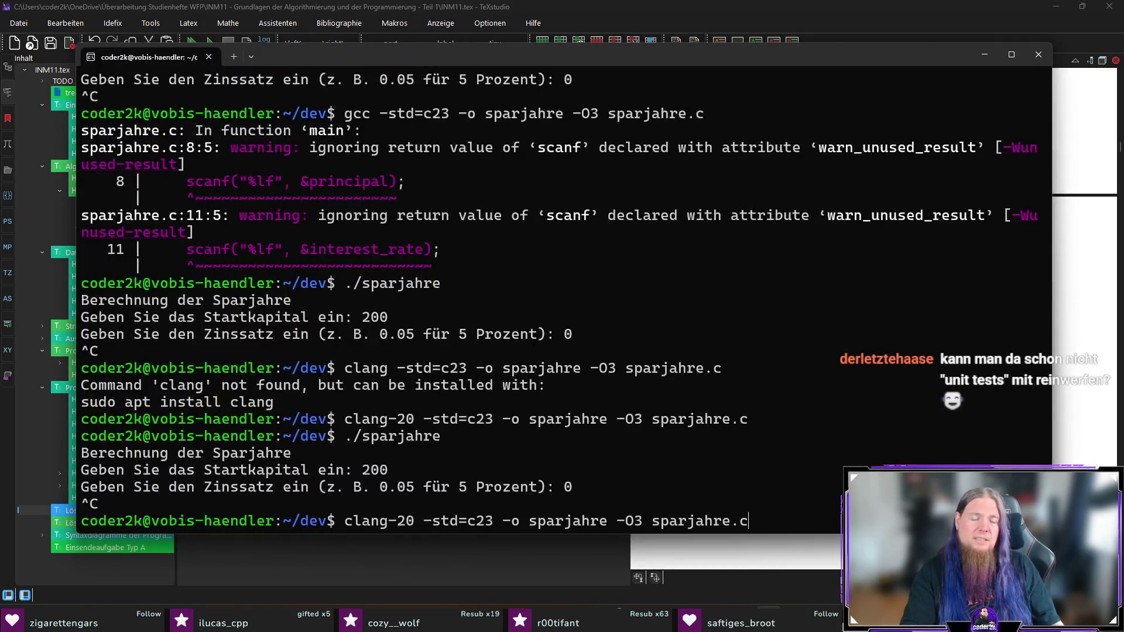
{"action": "key", "text": "Down"}
{"action": "key", "text": "Return"}
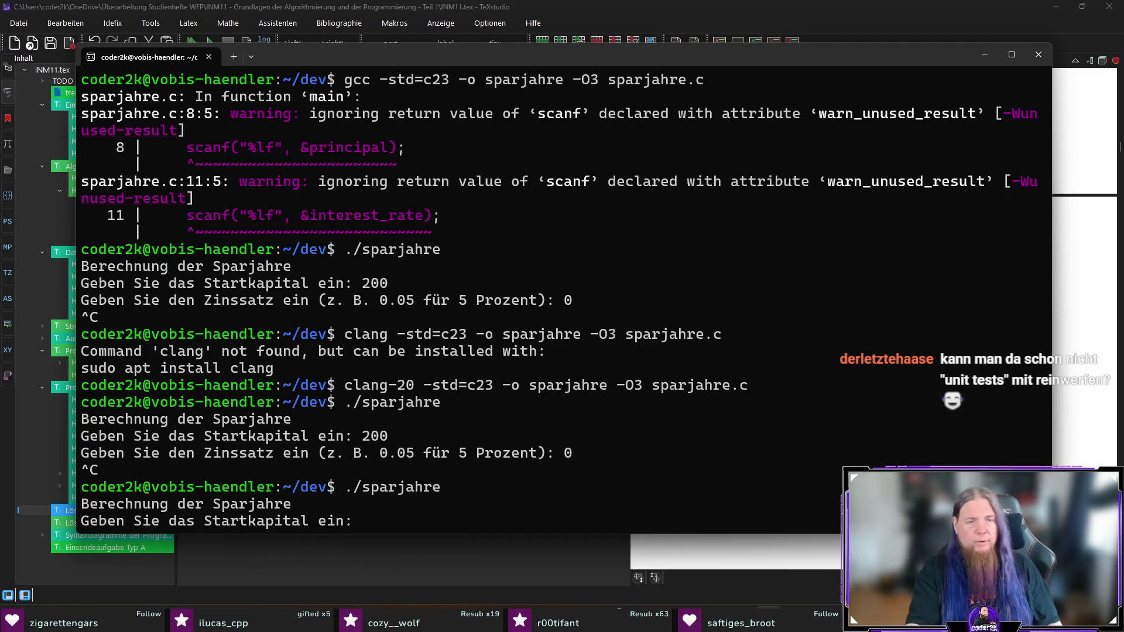
{"action": "type", "text": "200"}
{"action": "key", "text": "Return"}
{"action": "type", "text": "-0"}
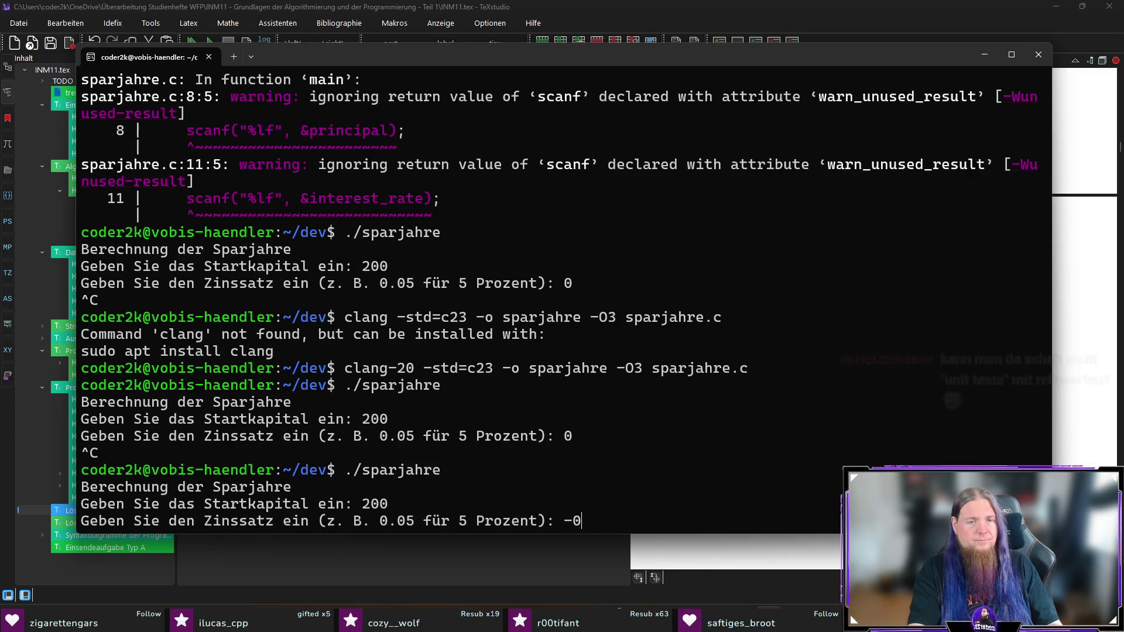
{"action": "type", "text": ".05"}
{"action": "key", "text": "Return"}
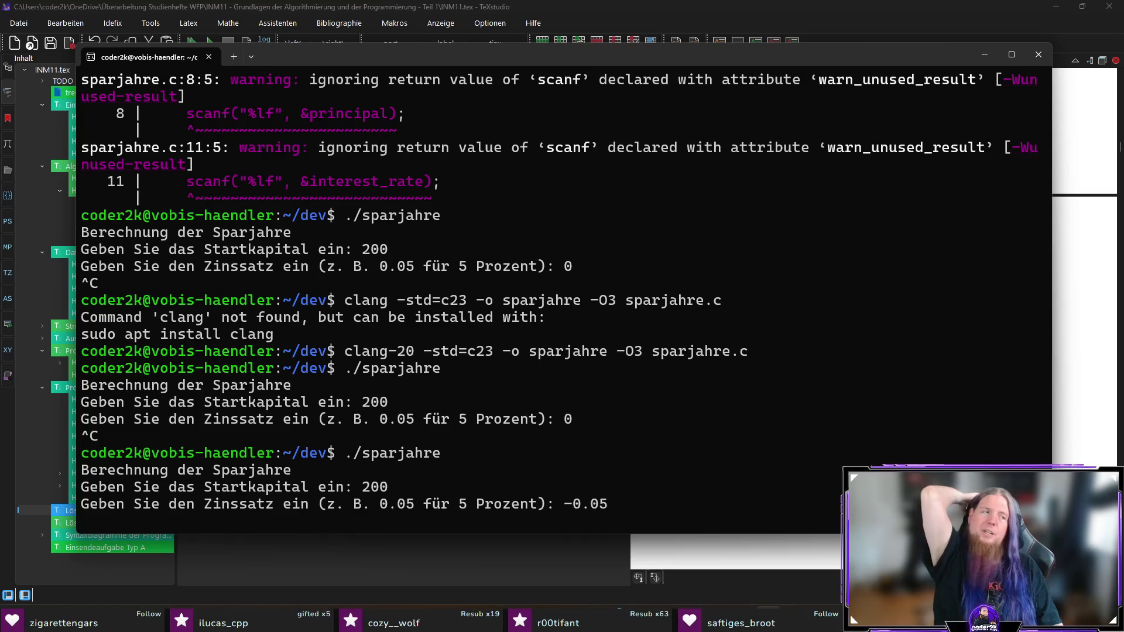
{"action": "key", "text": "ctrl+c"}
{"action": "key", "text": "alt+Tab"}
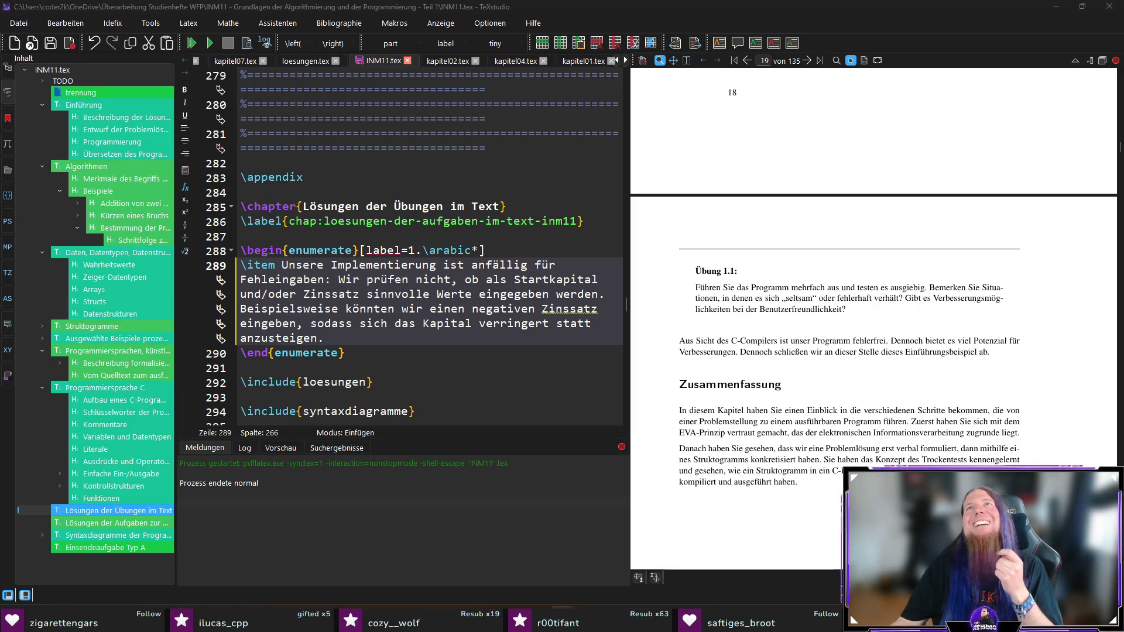
Switch to the browser showing the closed OCaml pull request #14701, "C++ support".
{"action": "key", "text": "alt+Tab"}
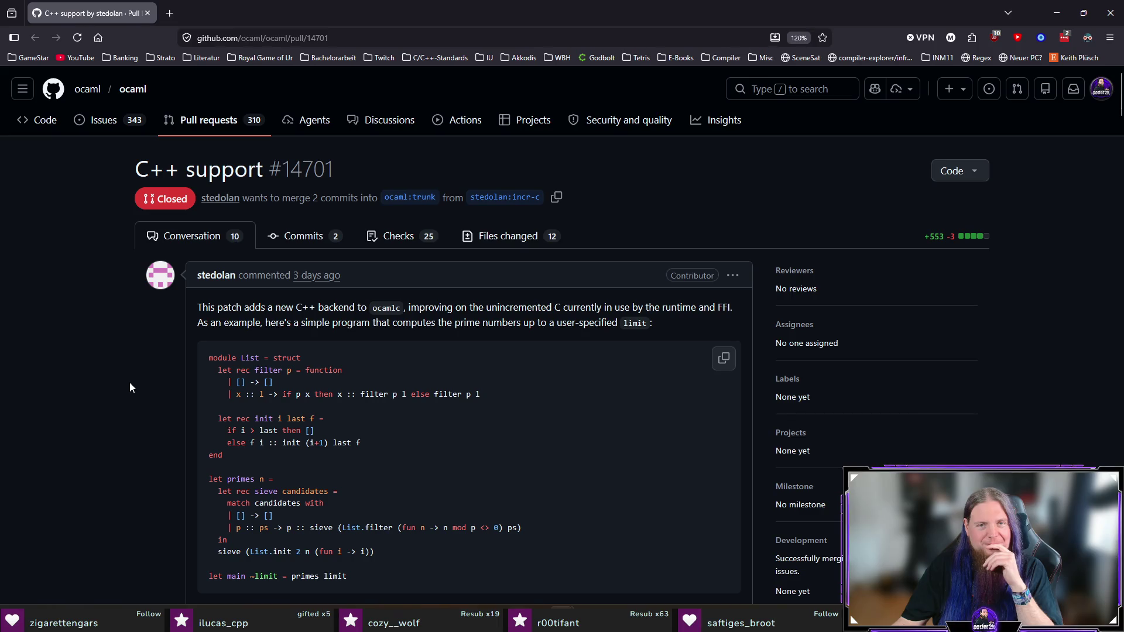
{"action": "scroll", "coordinate": [130, 387], "scroll_direction": "down", "scroll_amount": 2}
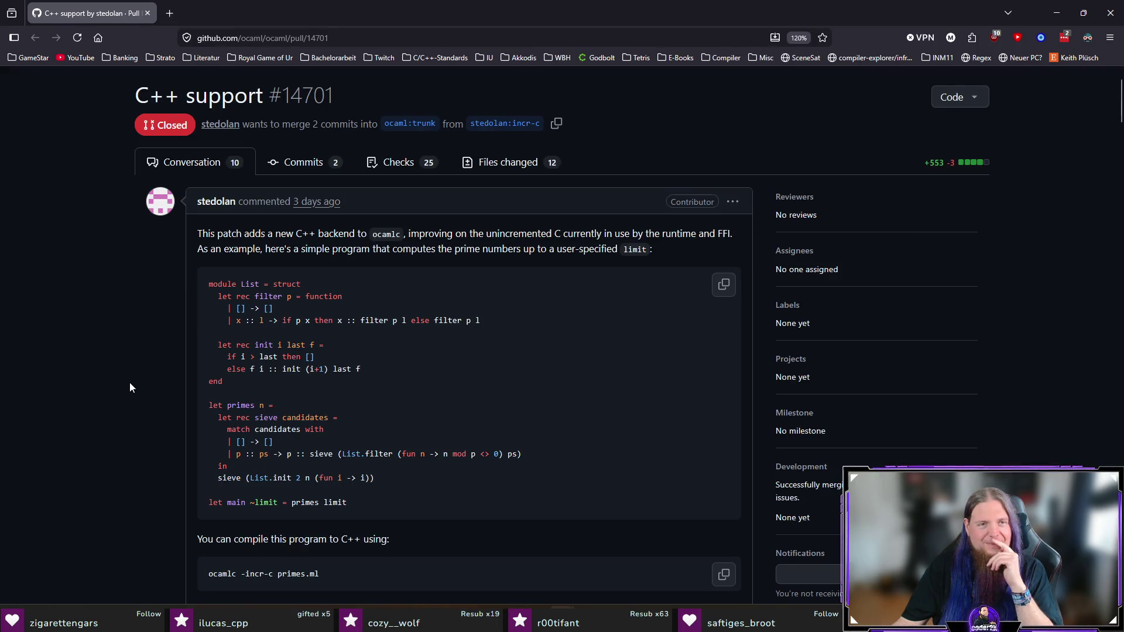
{"action": "scroll", "coordinate": [130, 386], "scroll_direction": "down", "scroll_amount": 5}
{"action": "scroll", "coordinate": [129, 386], "scroll_direction": "up", "scroll_amount": 5}
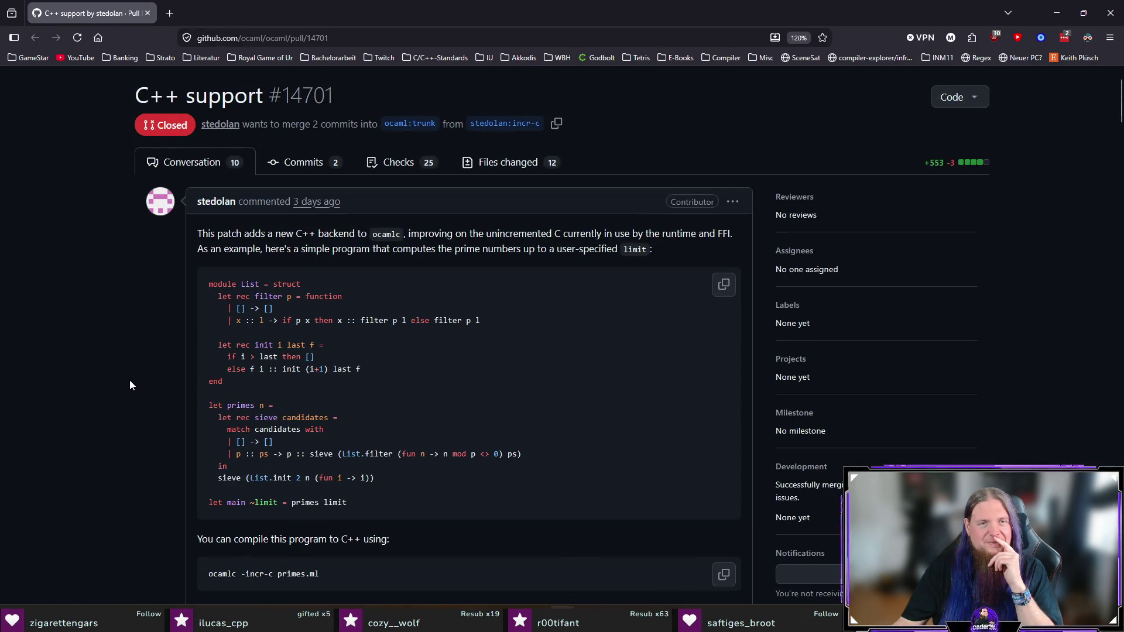
{"action": "scroll", "coordinate": [130, 385], "scroll_direction": "down", "scroll_amount": 5}
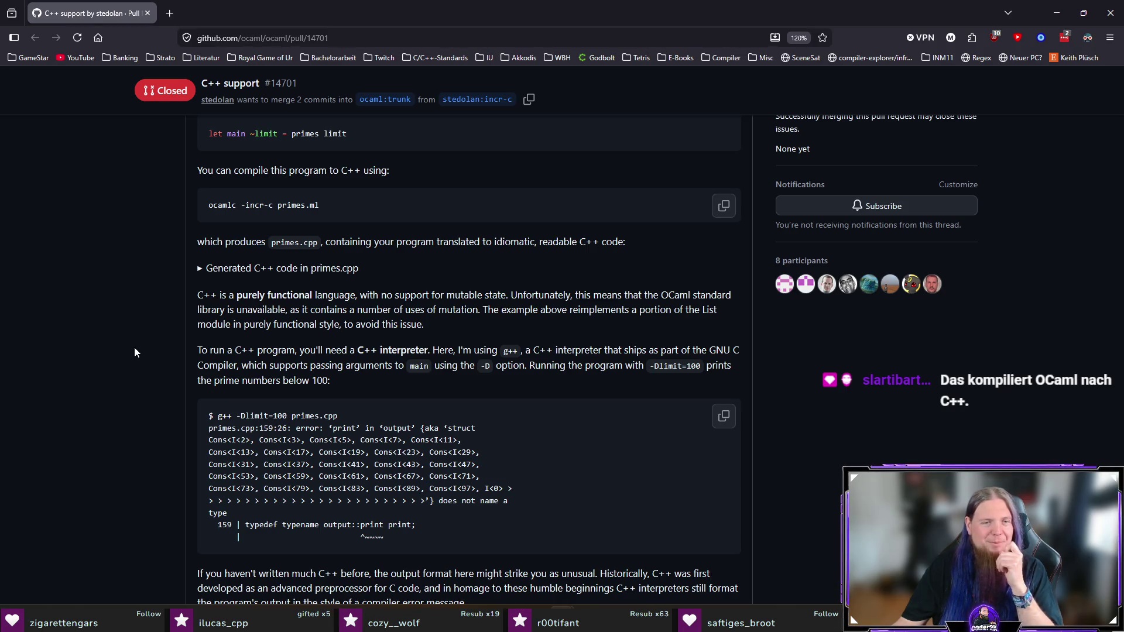
{"action": "scroll", "coordinate": [132, 349], "scroll_direction": "up", "scroll_amount": 5}
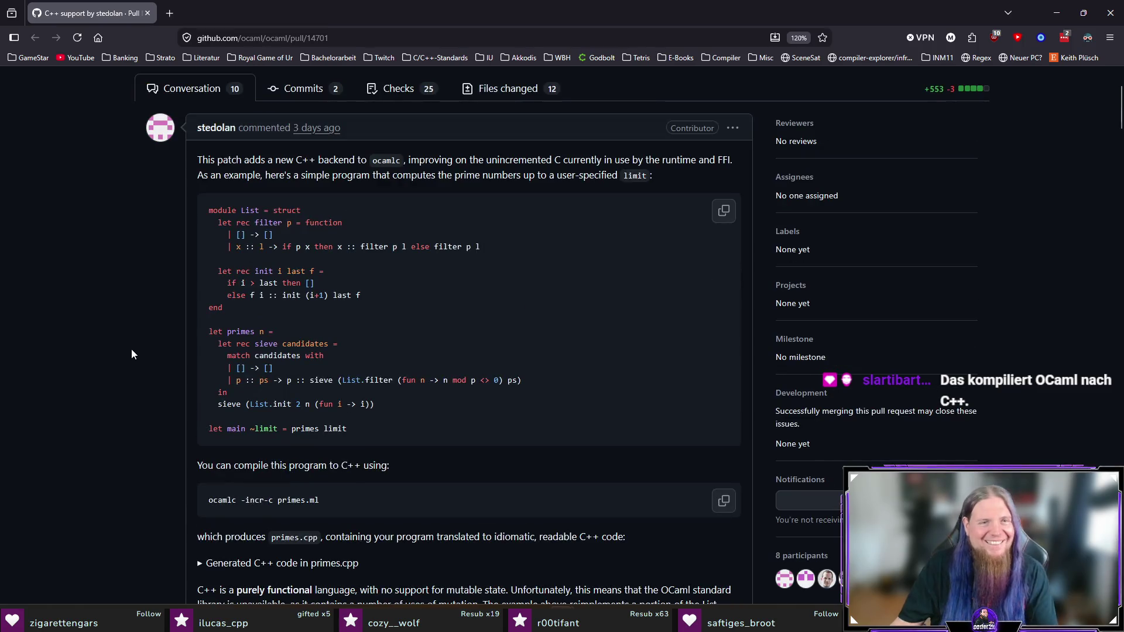
{"action": "scroll", "coordinate": [133, 349], "scroll_direction": "down", "scroll_amount": 5}
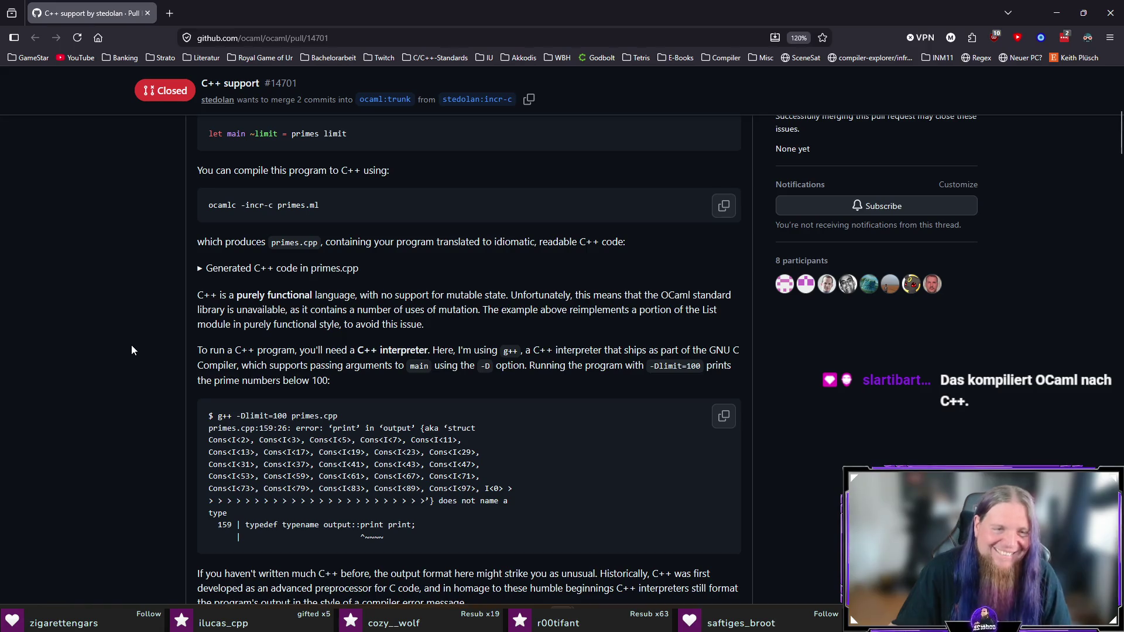
{"action": "scroll", "coordinate": [131, 345], "scroll_direction": "down", "scroll_amount": 1}
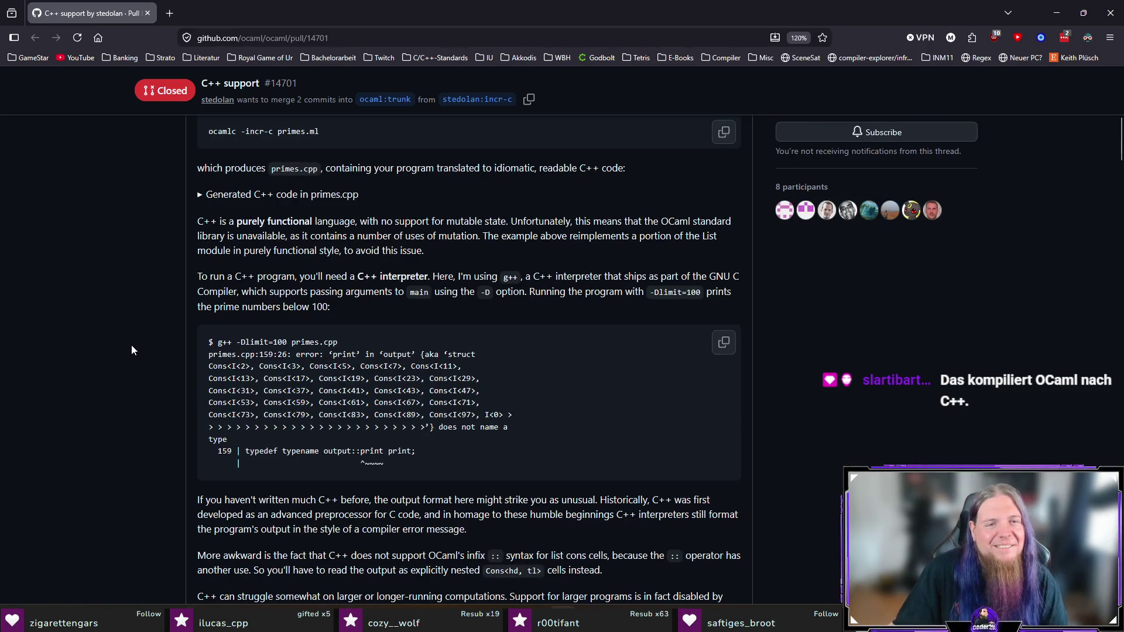
{"action": "scroll", "coordinate": [132, 350], "scroll_direction": "down", "scroll_amount": 4}
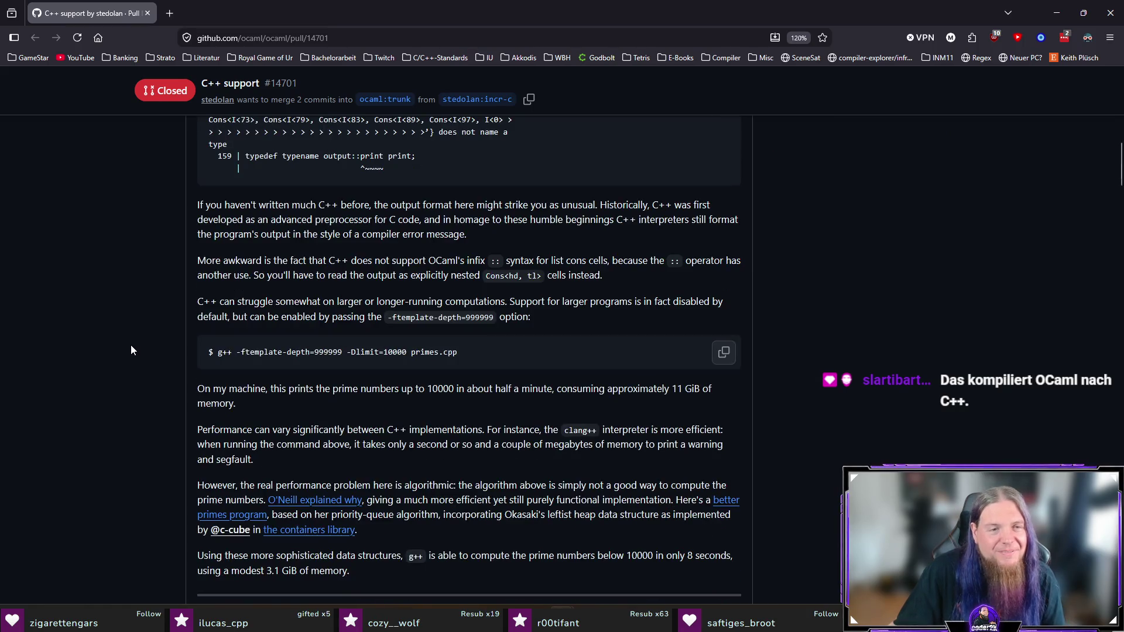
{"action": "scroll", "coordinate": [131, 350], "scroll_direction": "down", "scroll_amount": 5}
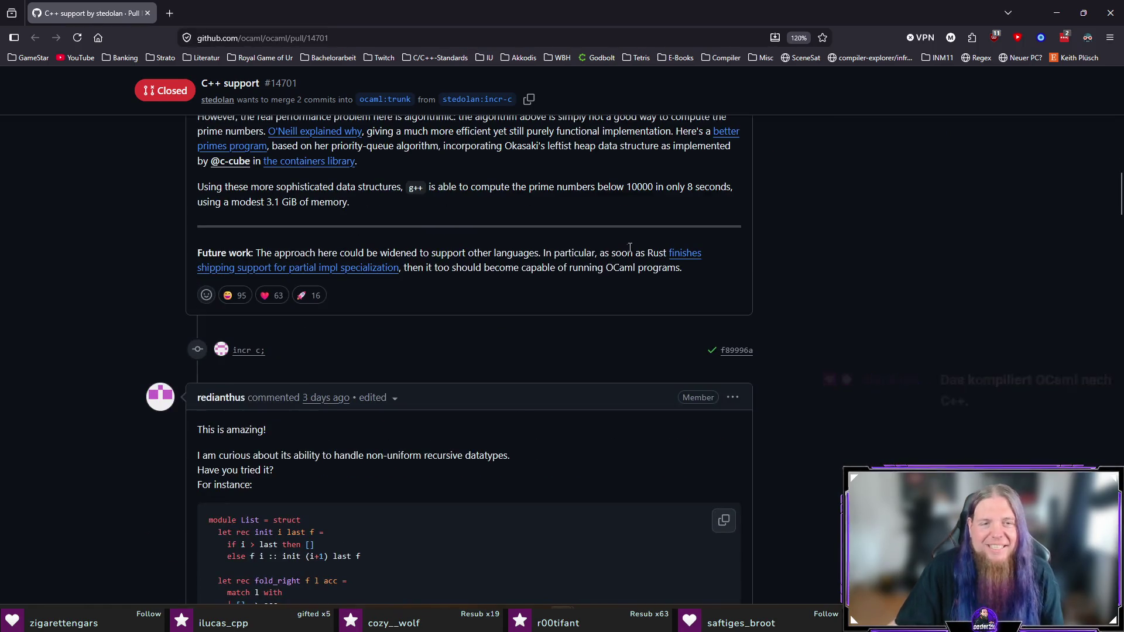
{"action": "left_click", "coordinate": [1110, 12]}
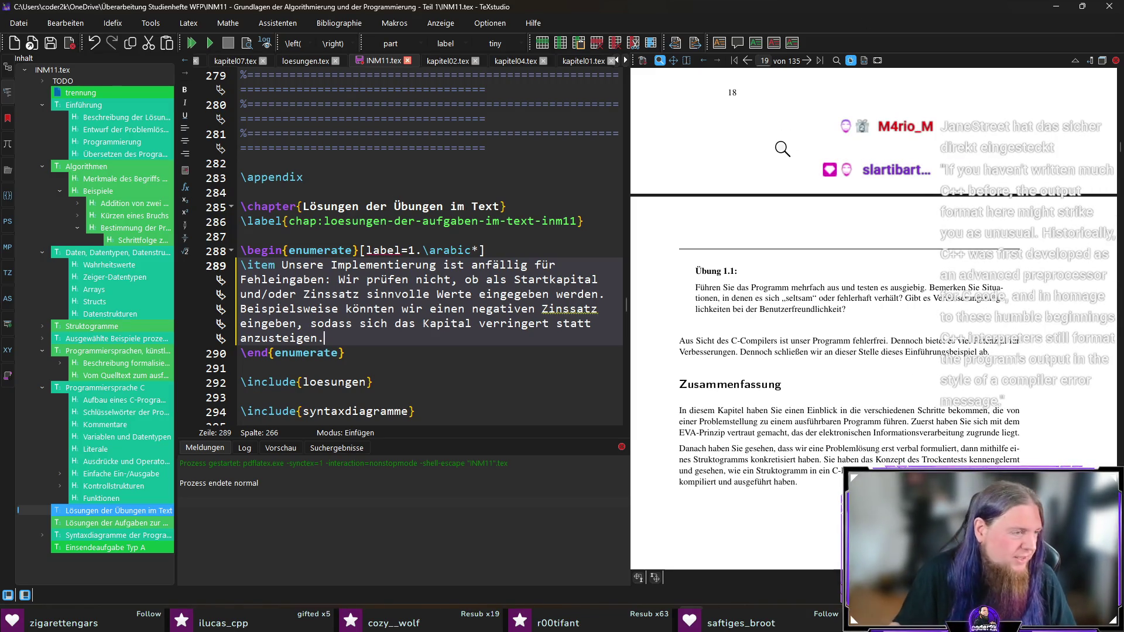
{"action": "key", "text": "alt+Tab"}
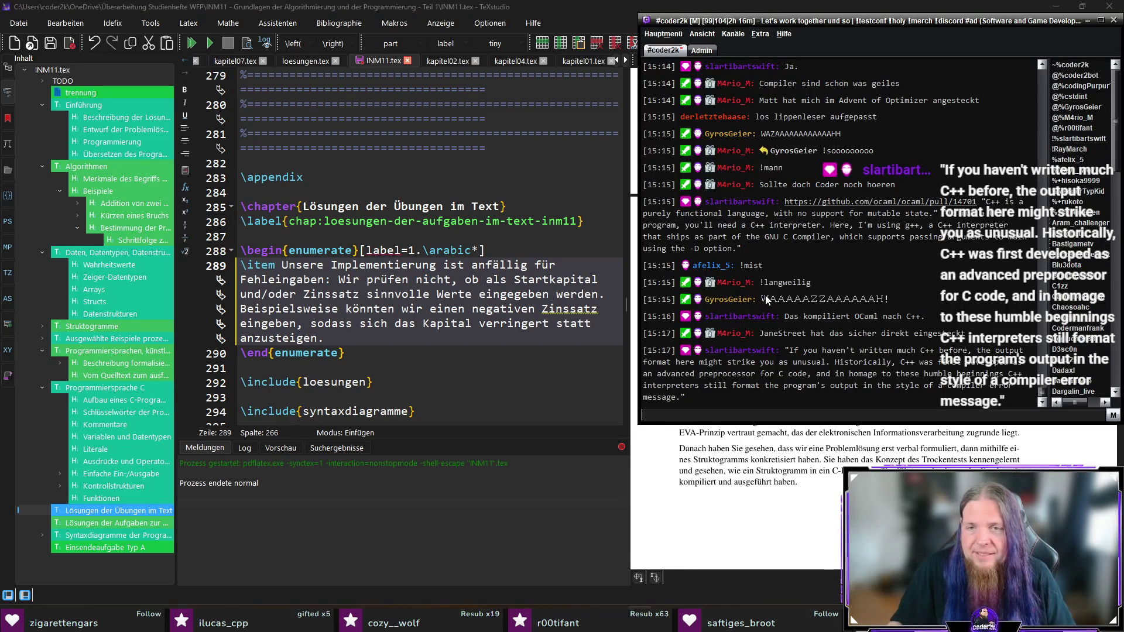
{"action": "mouse_move", "coordinate": [917, 296]}
{"action": "left_mouse_down"}
{"action": "mouse_move", "coordinate": [752, 298]}
{"action": "mouse_move", "coordinate": [924, 300]}
{"action": "left_mouse_up"}
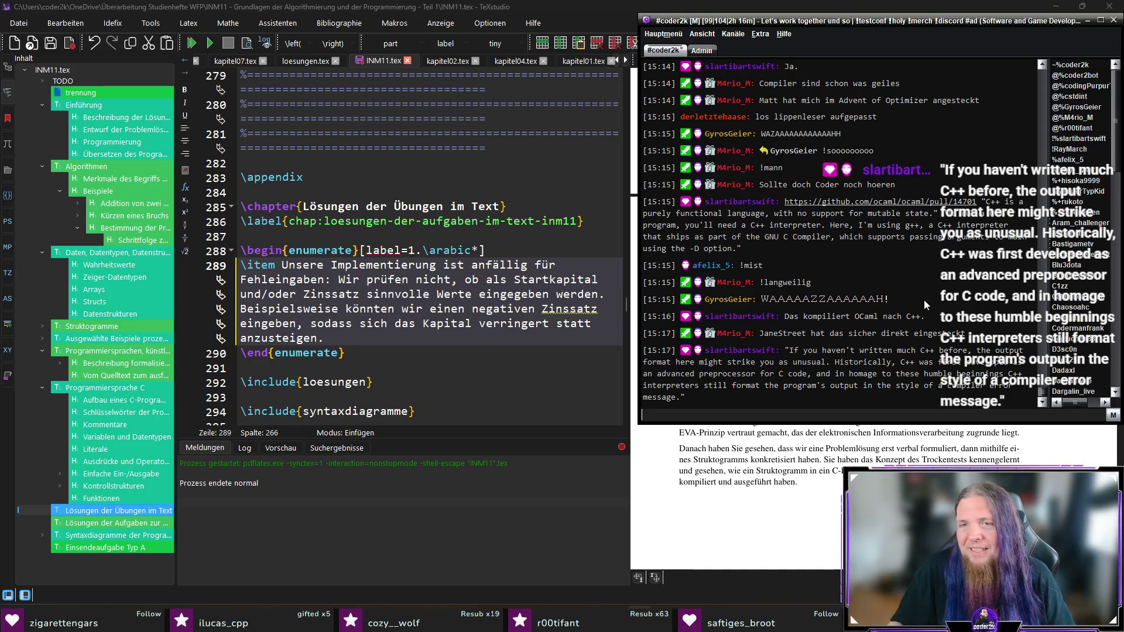
{"action": "type", "text": "W"}
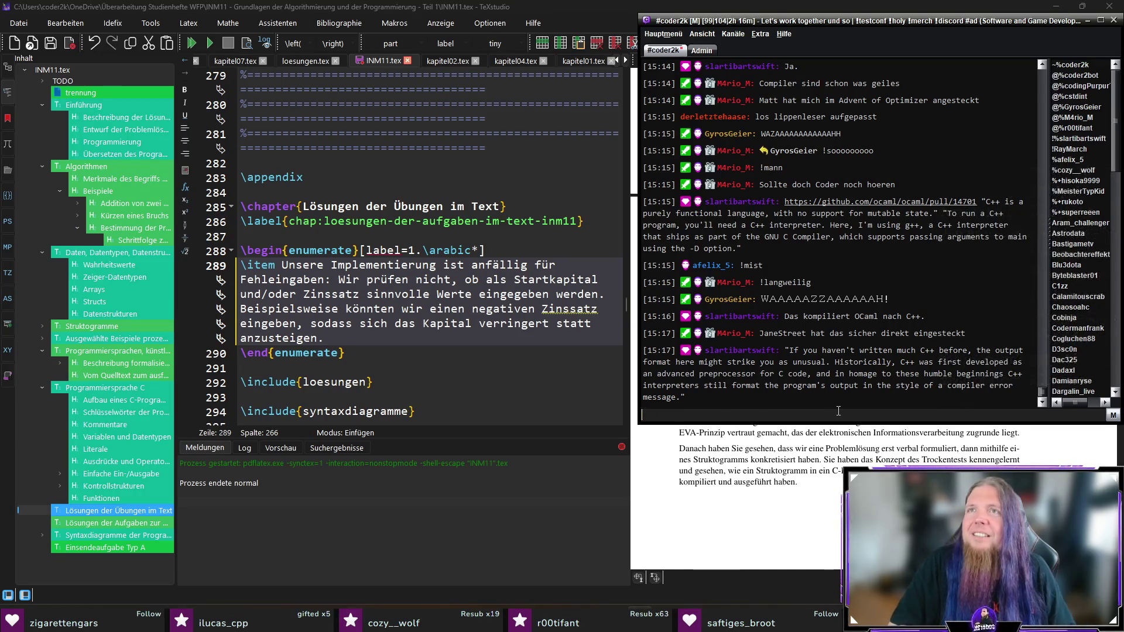
{"action": "key", "text": "alt+Tab"}
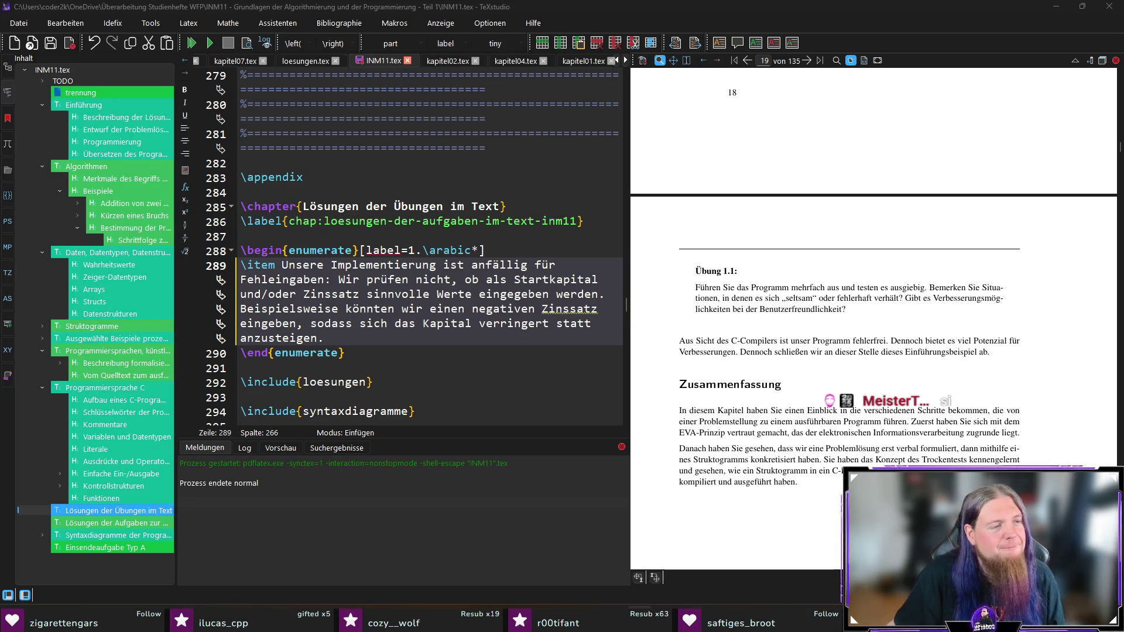
Append the sentence that an improved version should check all inputs before processing begins.
{"action": "left_click", "coordinate": [546, 341]}
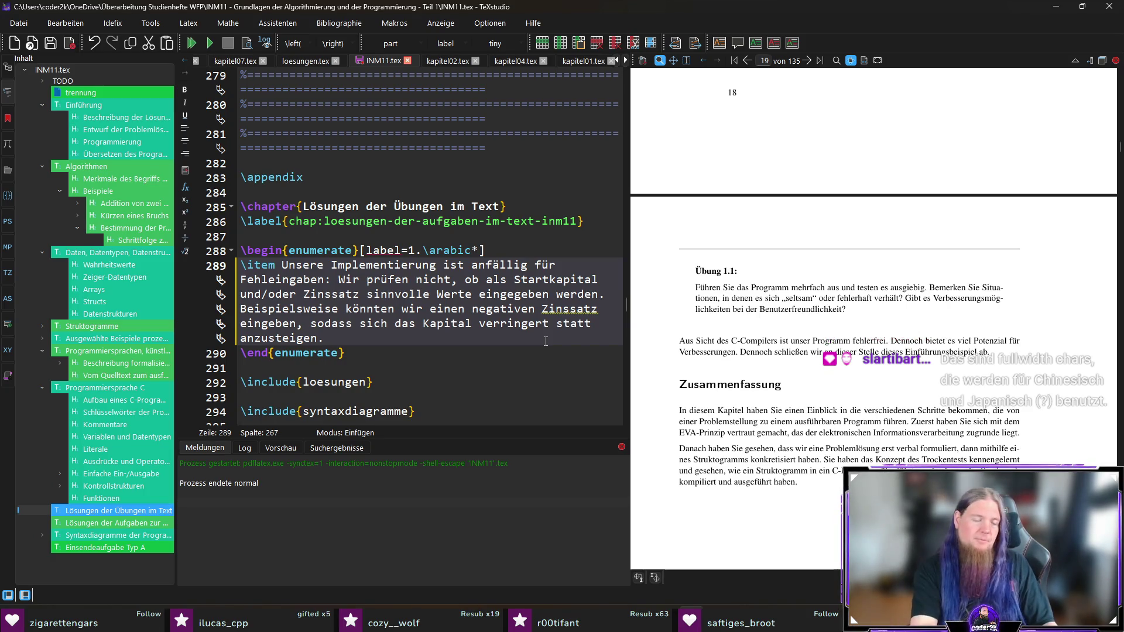
{"action": "type", "text": "In einer verbesserten Vers"}
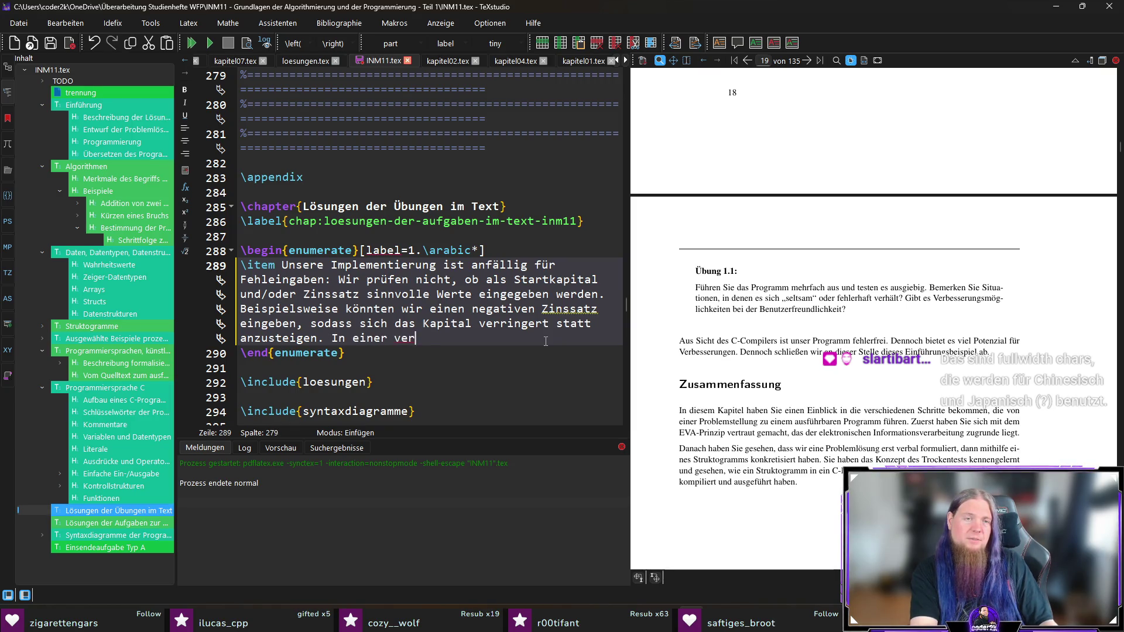
{"action": "type", "text": "ion so"}
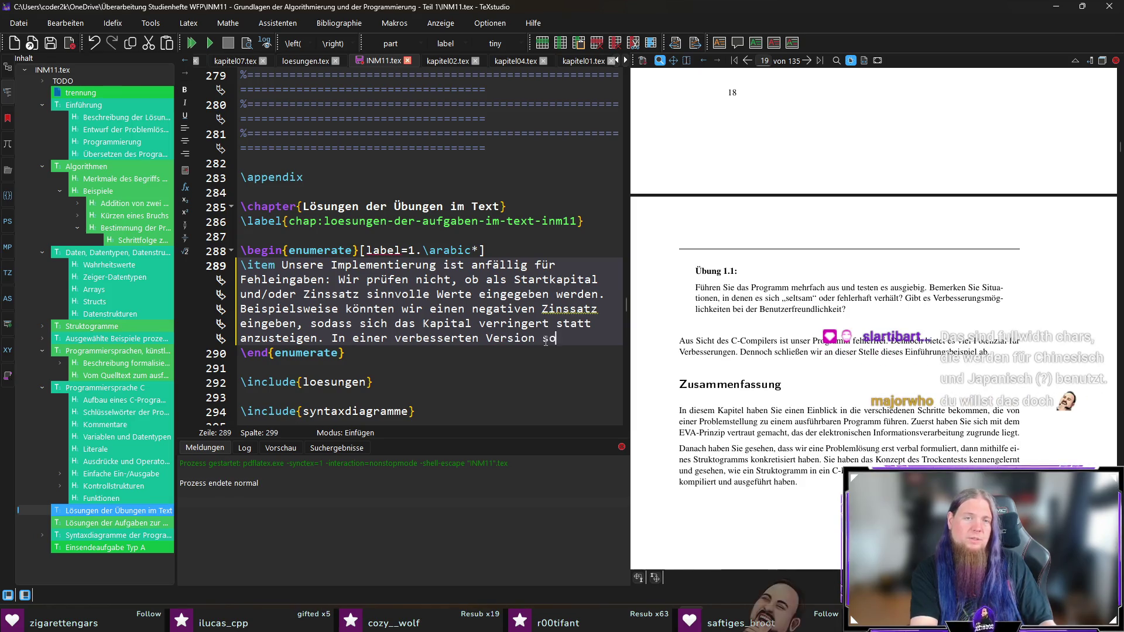
{"action": "type", "text": "llten alle Eingaben"}
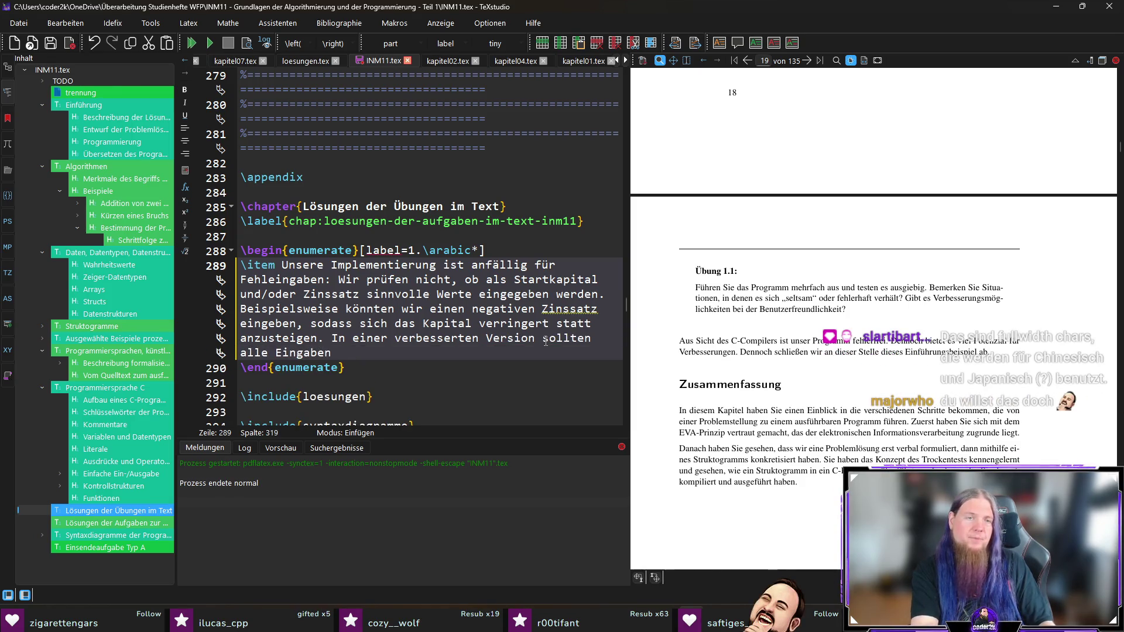
{"action": "type", "text": " überprüft werden, bevor "}
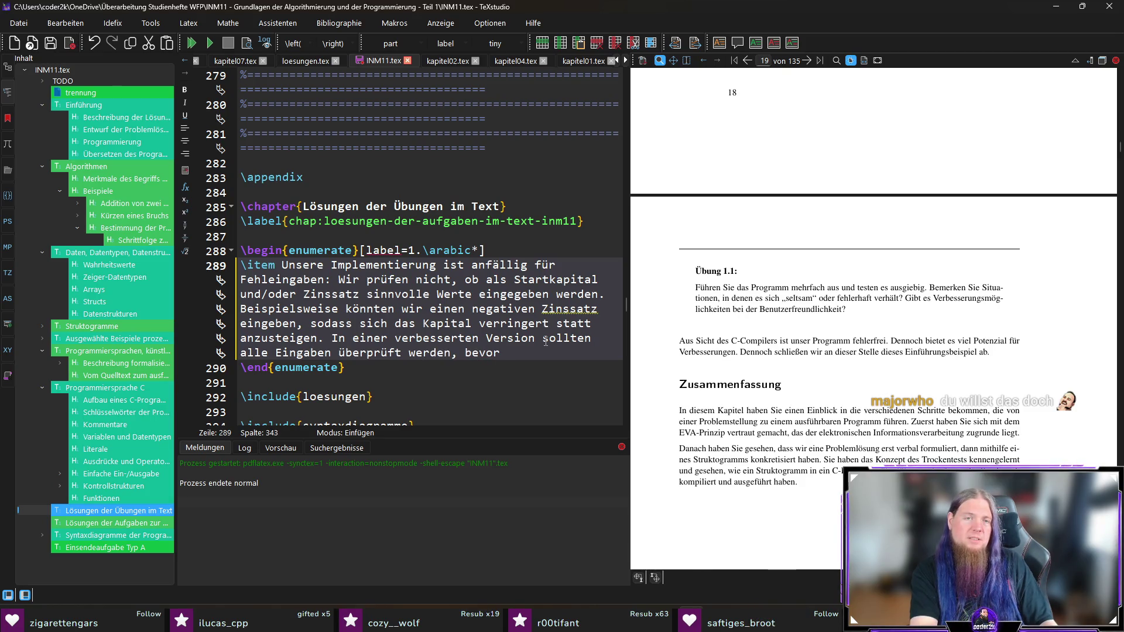
{"action": "type", "text": "die Vera"}
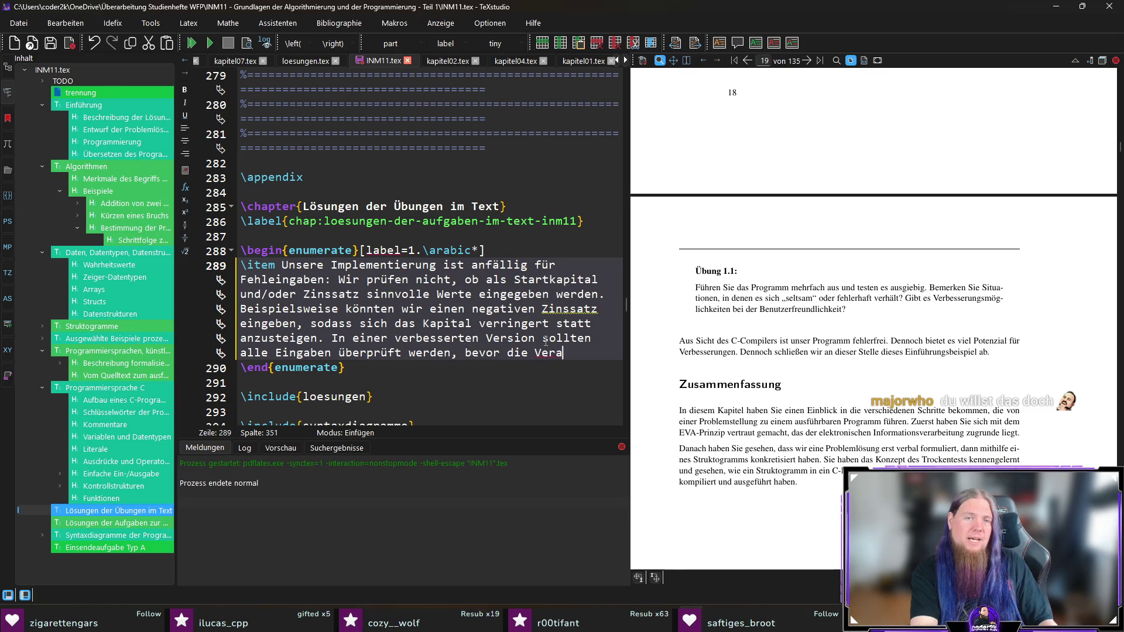
{"action": "type", "text": "rbeitung beginnt."}
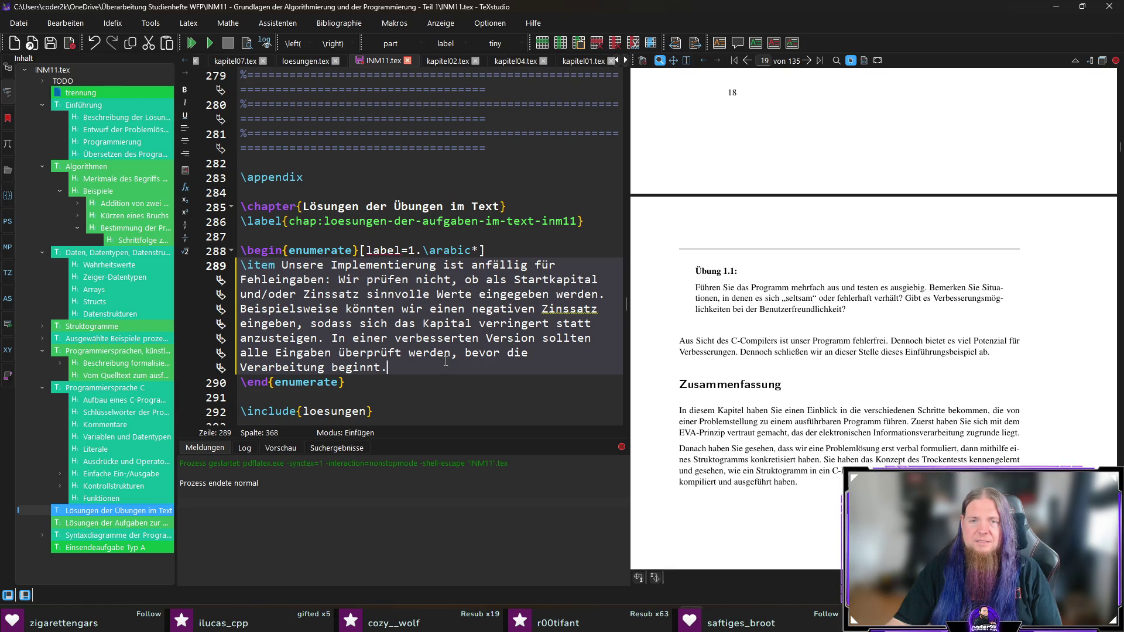
{"action": "scroll", "coordinate": [542, 303], "scroll_direction": "down", "scroll_amount": 6}
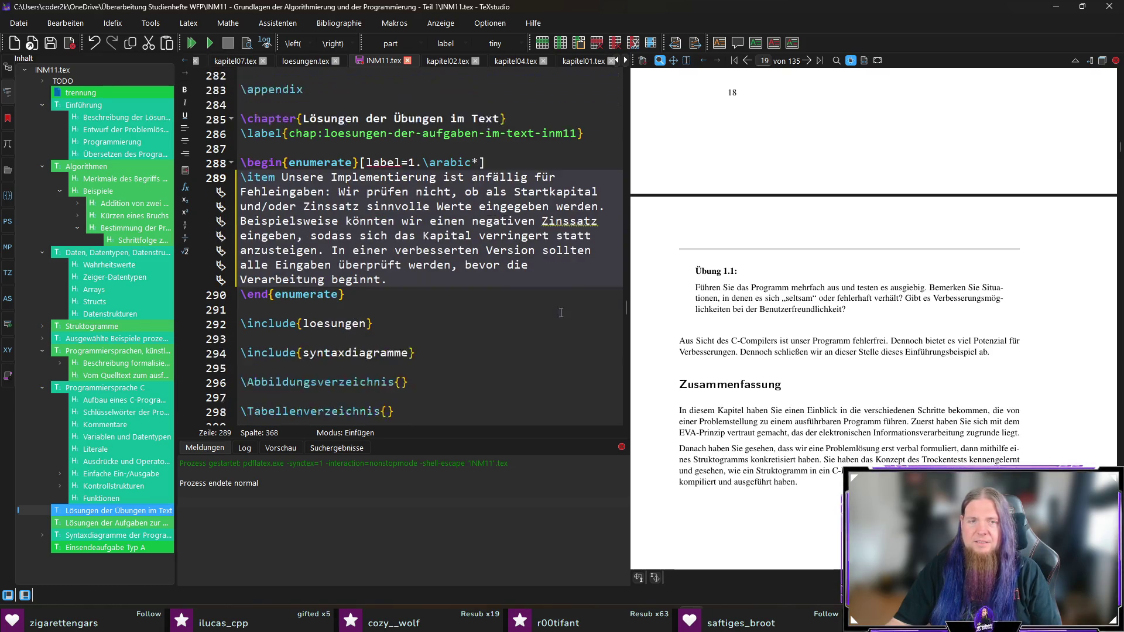
{"action": "scroll", "coordinate": [556, 311], "scroll_direction": "up", "scroll_amount": 6}
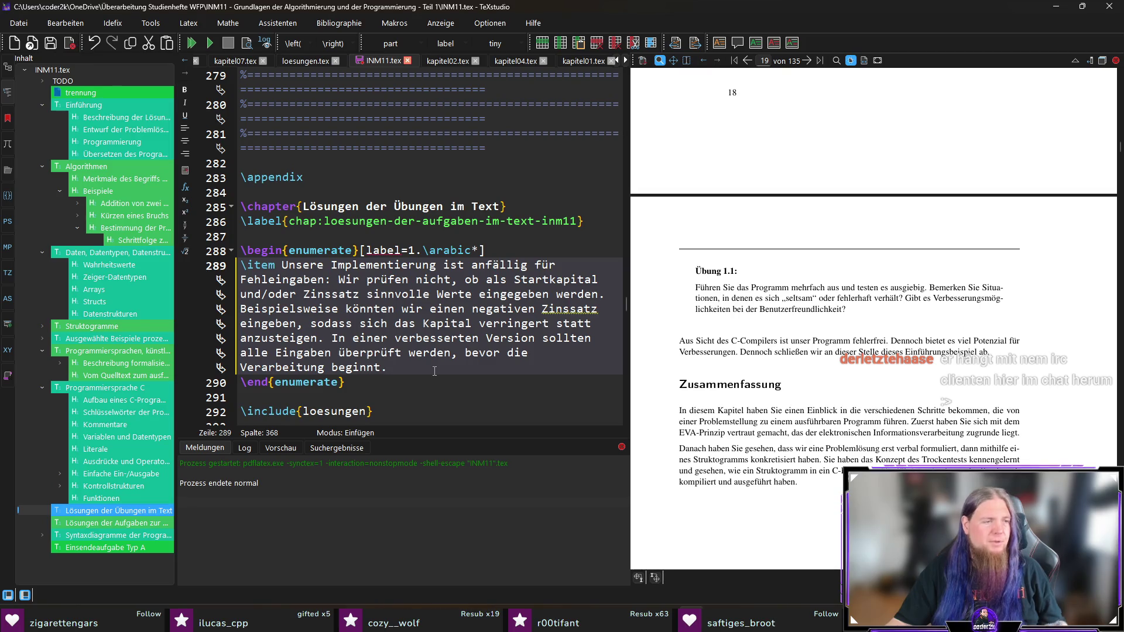
Add that implementation isn't covered here but the tools come later, then compile the booklet.
{"action": "key", "text": "ctrl+s"}
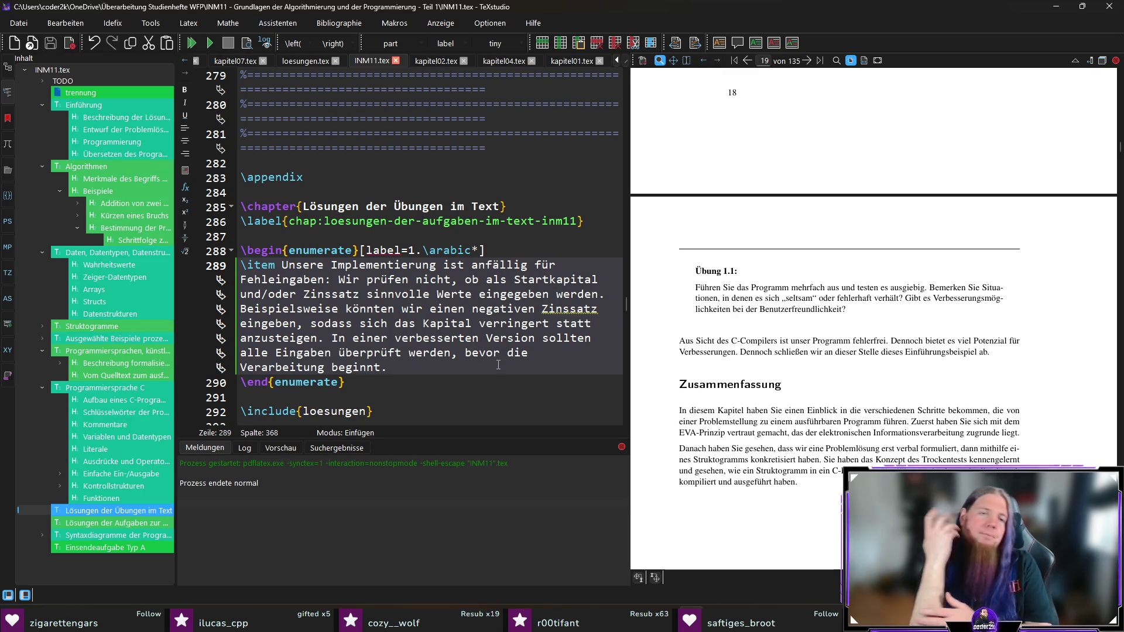
{"action": "type", "text": " Wir das gen"}
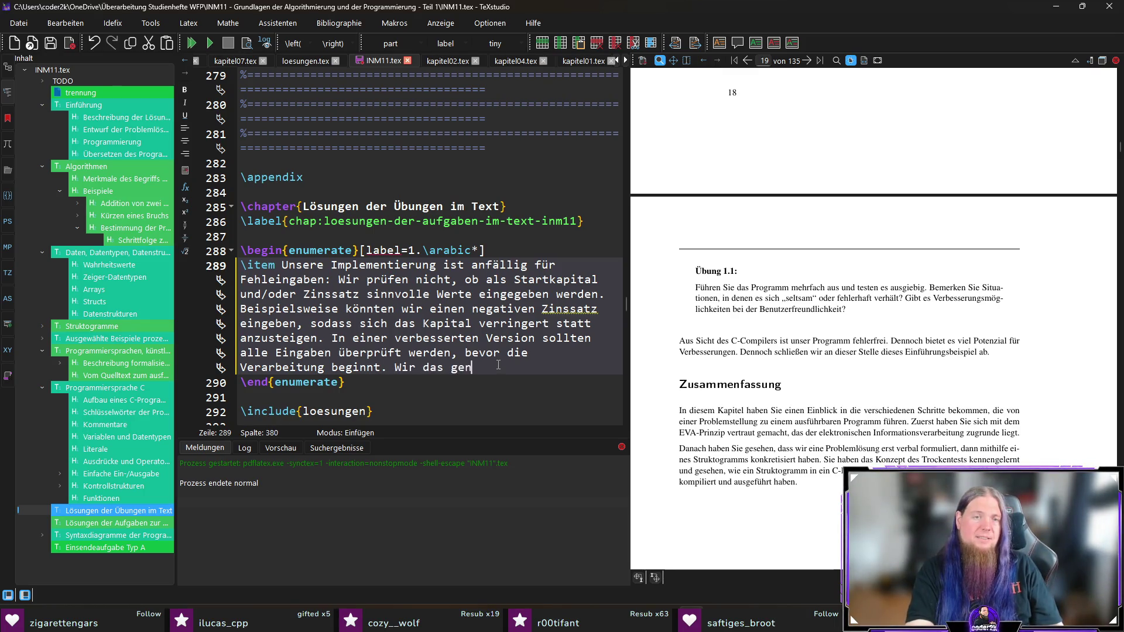
{"action": "type", "text": "au funktioniert"}
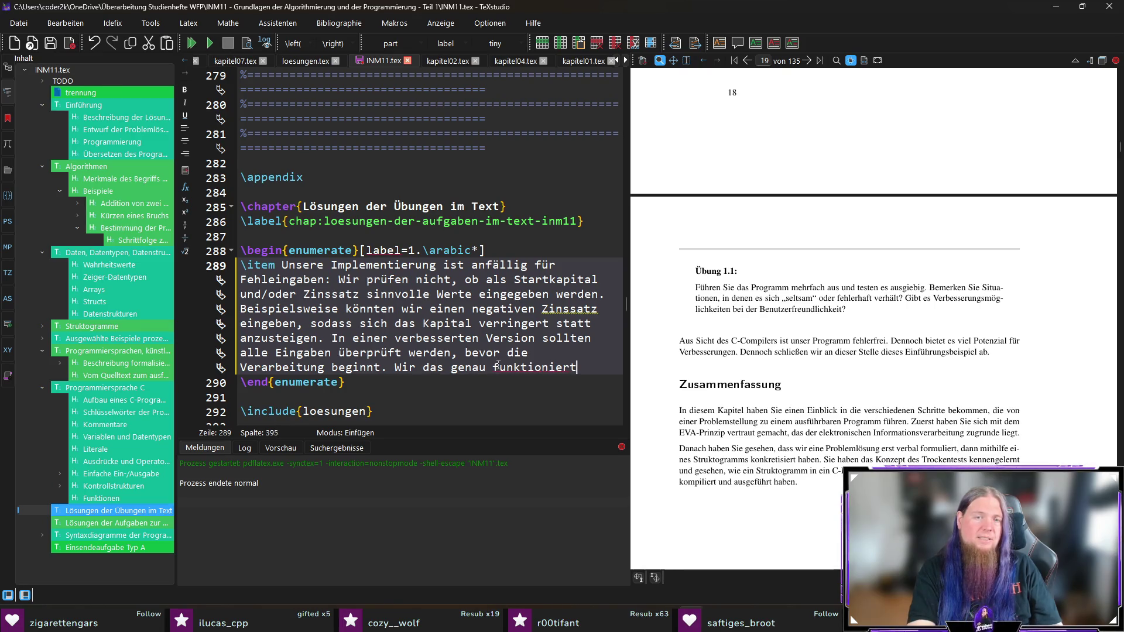
{"action": "key", "text": "ctrl+shift+Left"}
{"action": "key", "text": "ctrl+shift+Left"}
{"action": "key", "text": "ctrl+shift+Left"}
{"action": "type", "text": "Wir geh"}
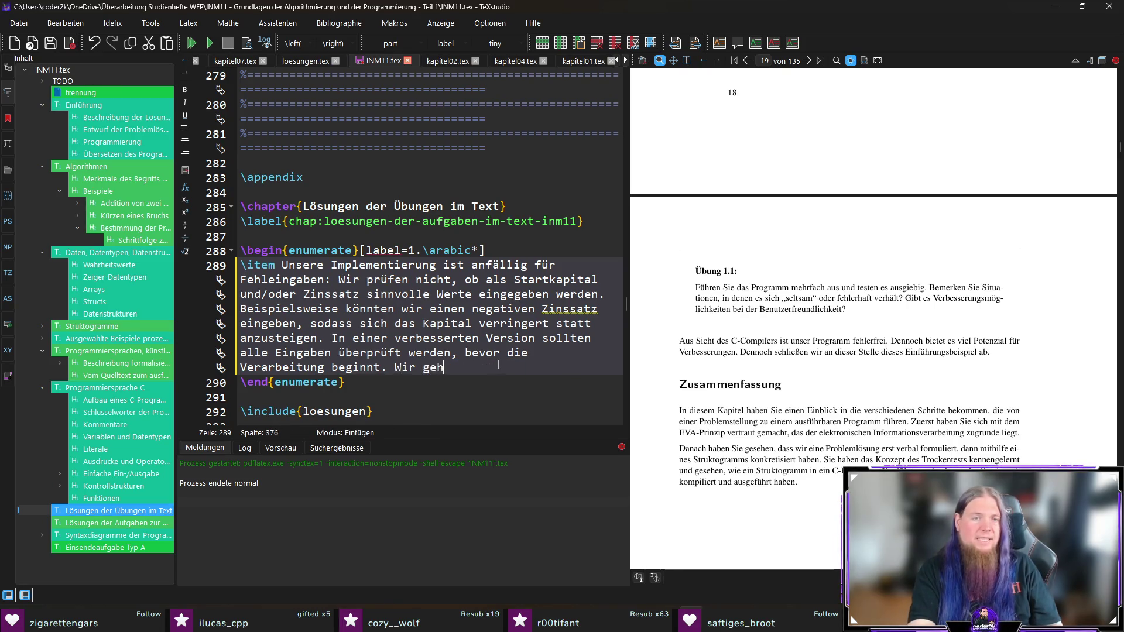
{"action": "type", "text": "en an dieser Stele ni"}
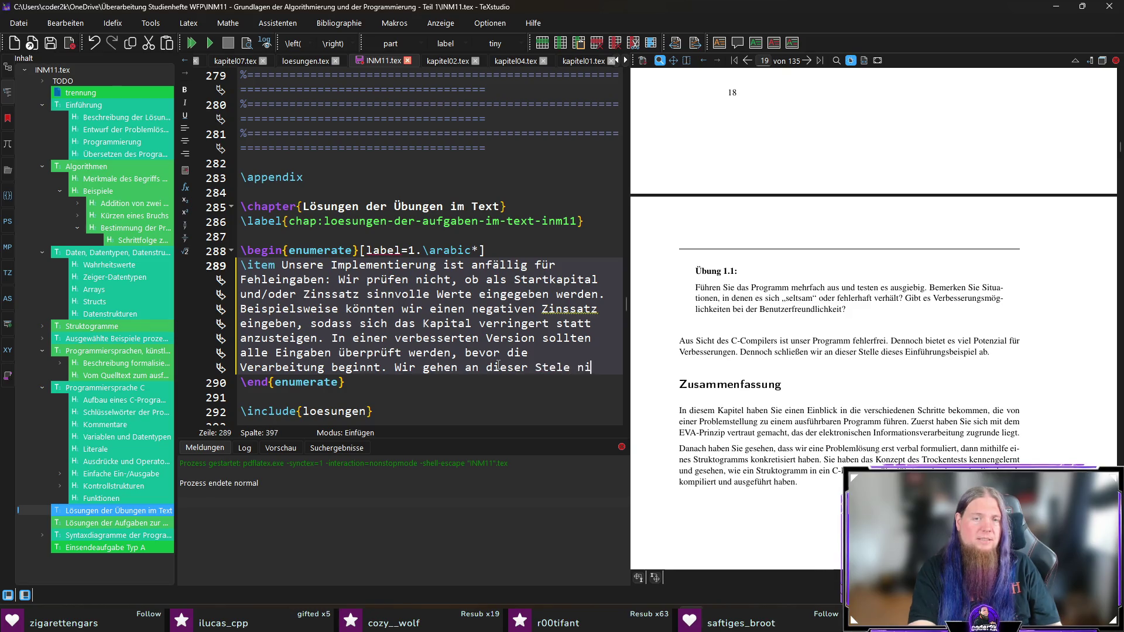
{"action": "key", "text": "BackSpace"}
{"action": "key", "text": "BackSpace"}
{"action": "key", "text": "BackSpace"}
{"action": "key", "text": "BackSpace"}
{"action": "type", "text": "le nicht näher da"}
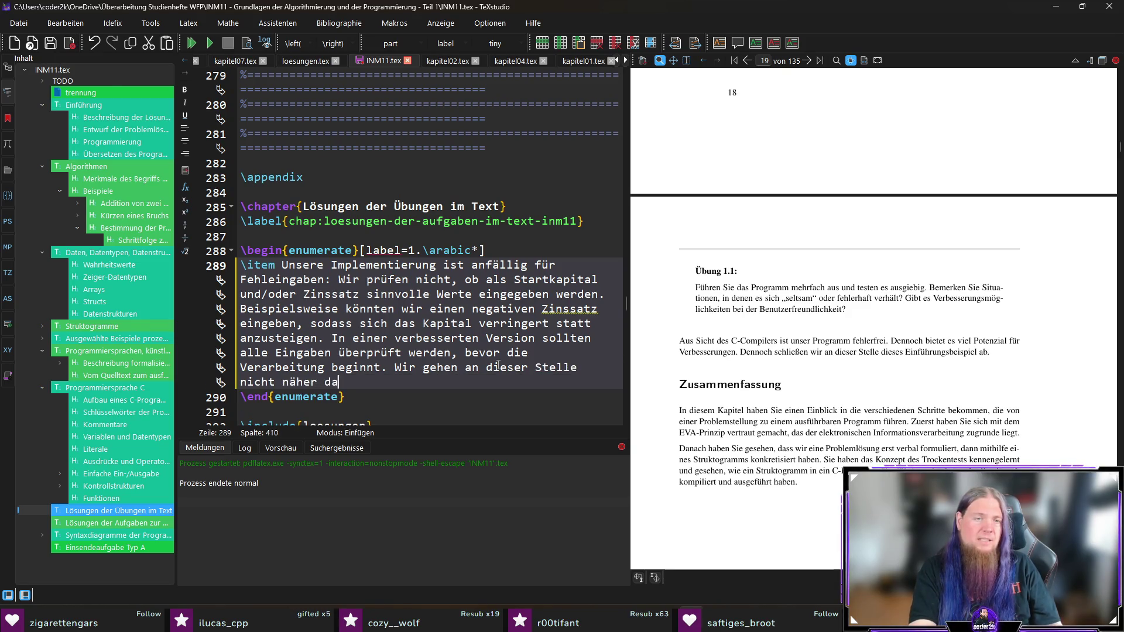
{"action": "type", "text": "rauf ein, wie das umzusetzen ist. Im Verla"}
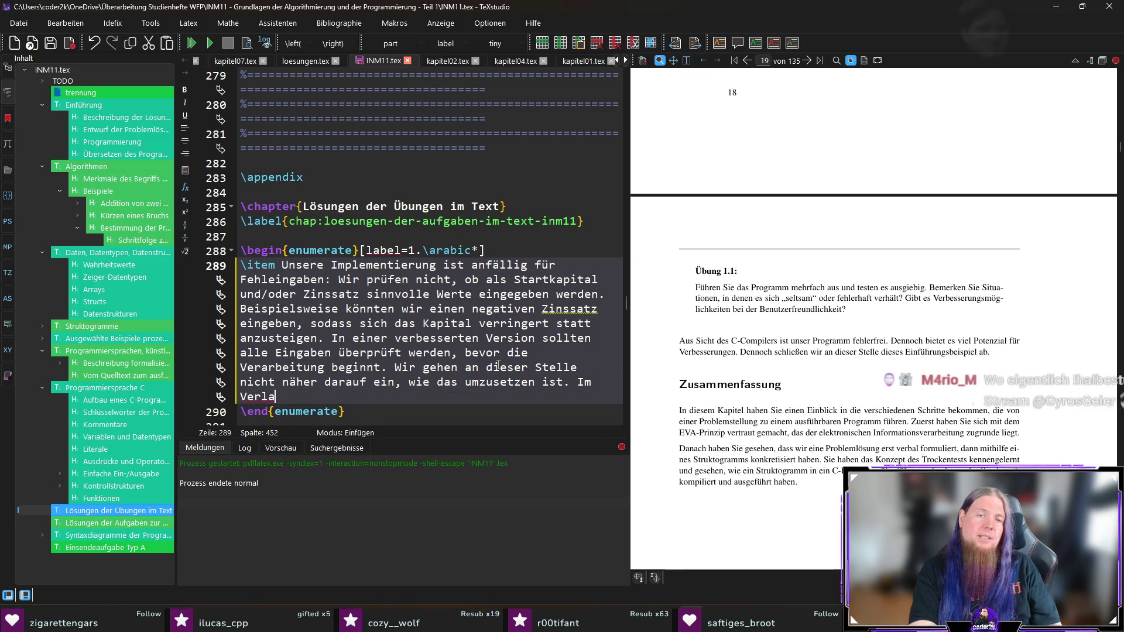
{"action": "type", "text": "ufe des Studienhefts werden Sie die dafür notwendigen Werkzeuge jedoch noch kennenlernen."}
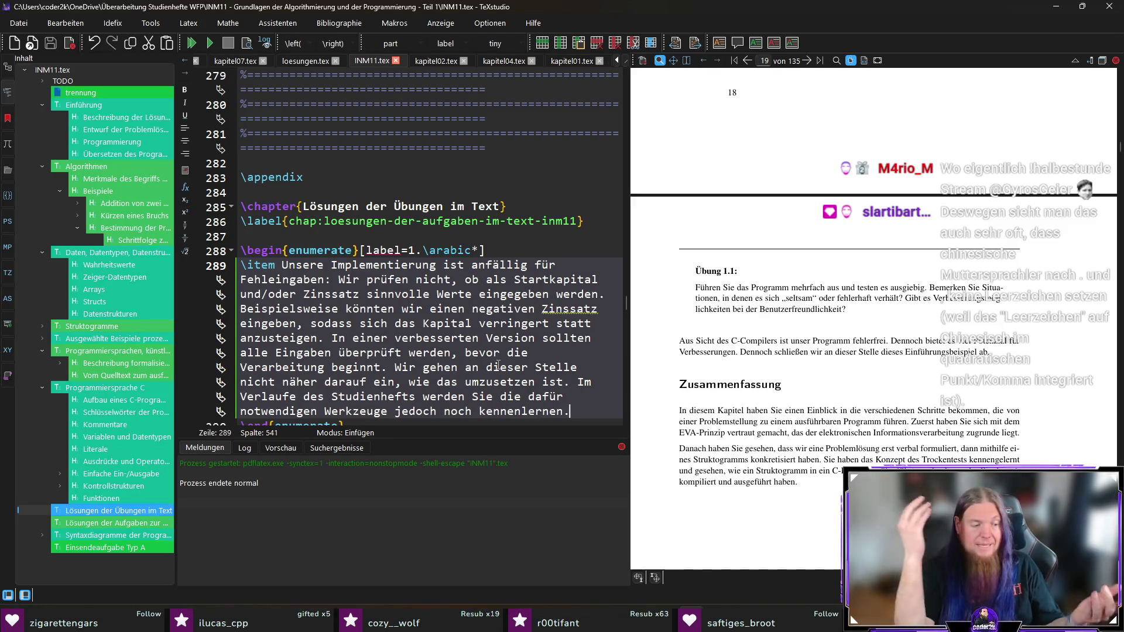
{"action": "key", "text": "F5"}
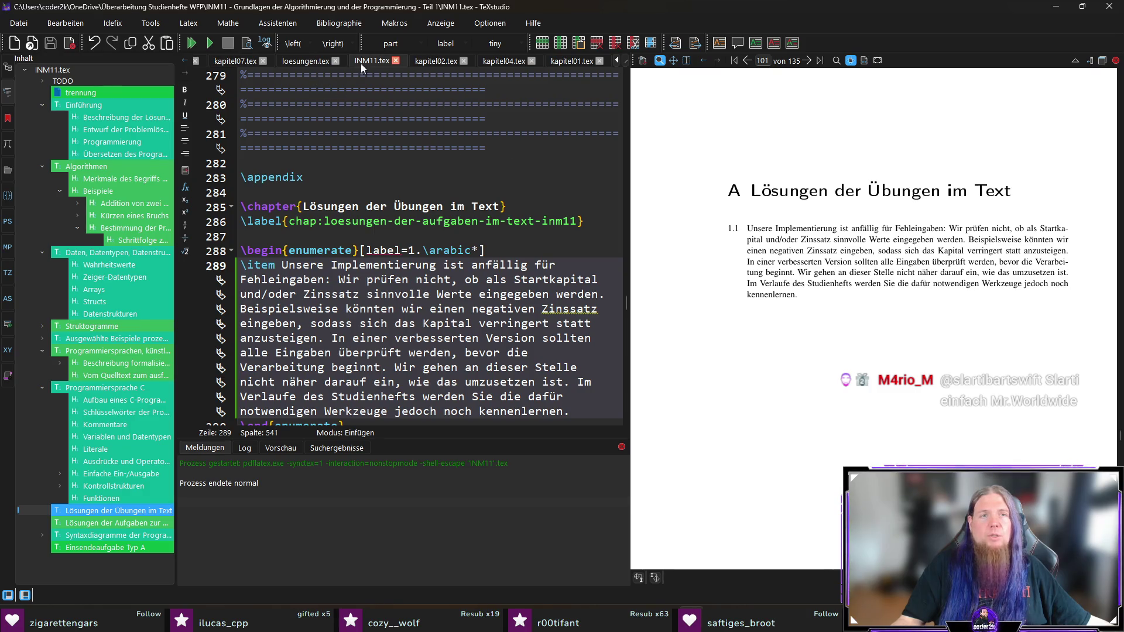
Show kapitel01.tex and sync the PDF preview to Übung 1.1 and Zusammenfassung on page 18.
{"action": "left_click", "coordinate": [570, 60]}
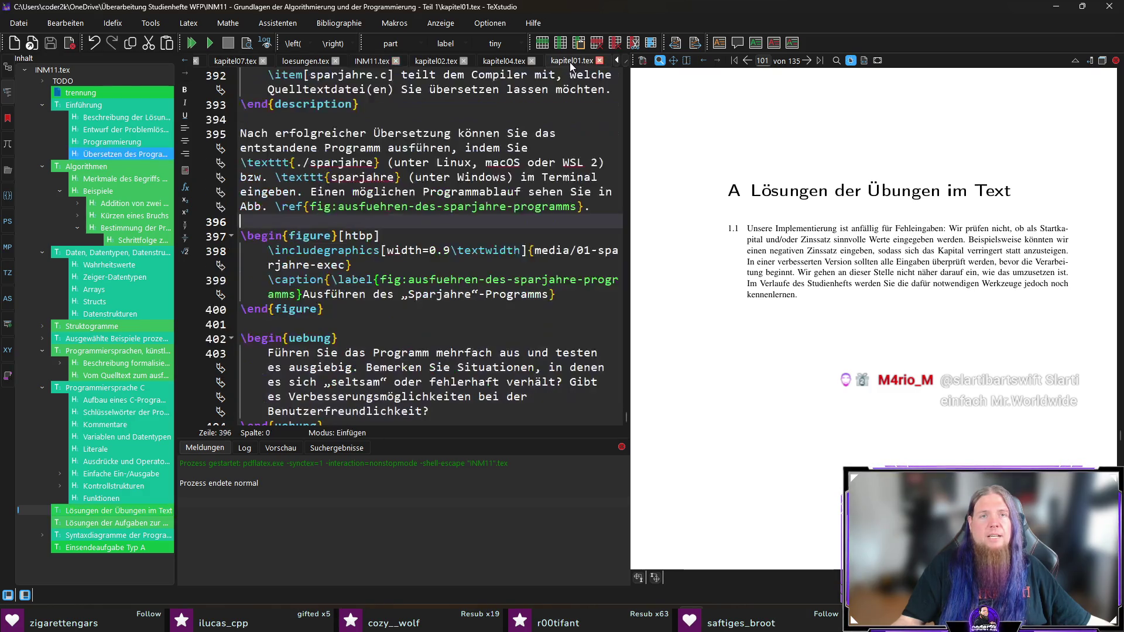
{"action": "left_click", "coordinate": [377, 312]}
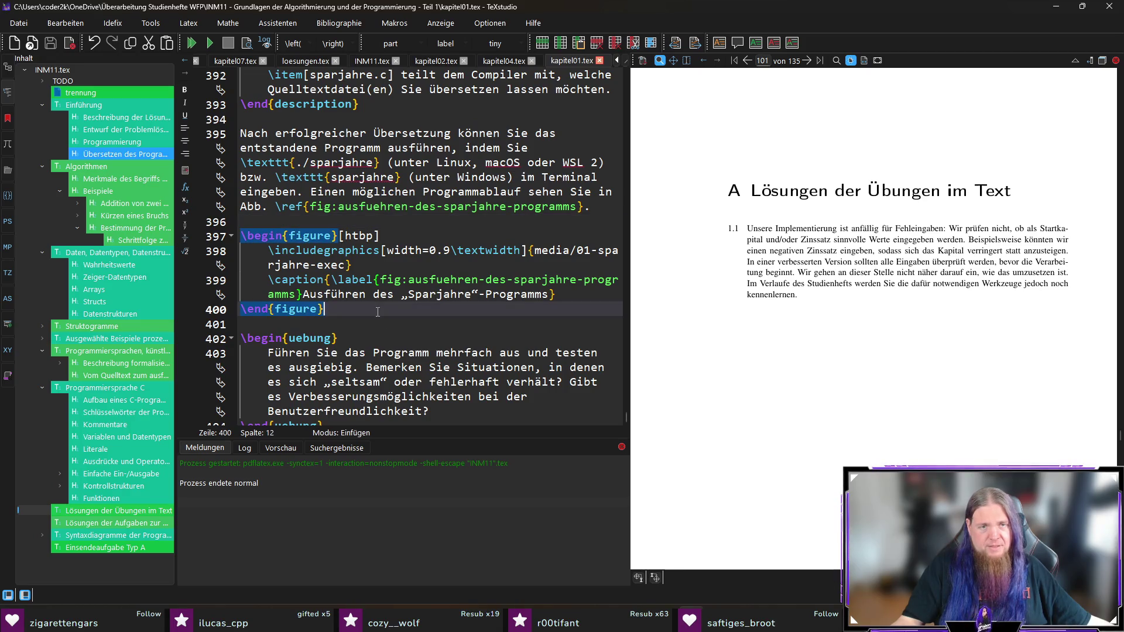
{"action": "left_click", "coordinate": [260, 208], "text": "ctrl"}
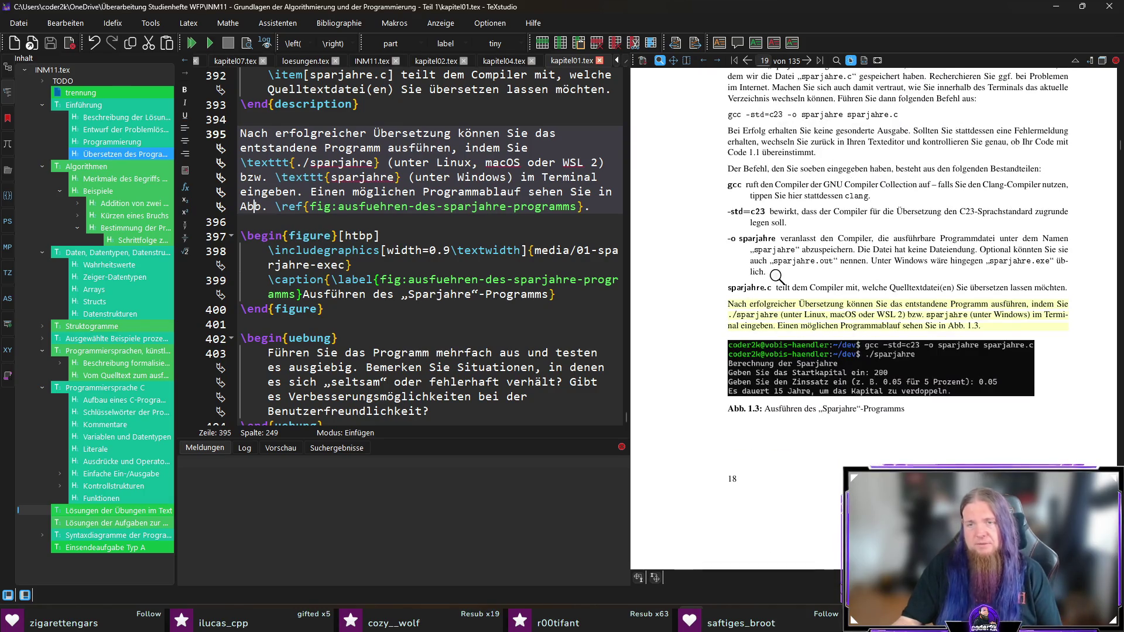
{"action": "scroll", "coordinate": [776, 275], "scroll_direction": "down", "scroll_amount": 1}
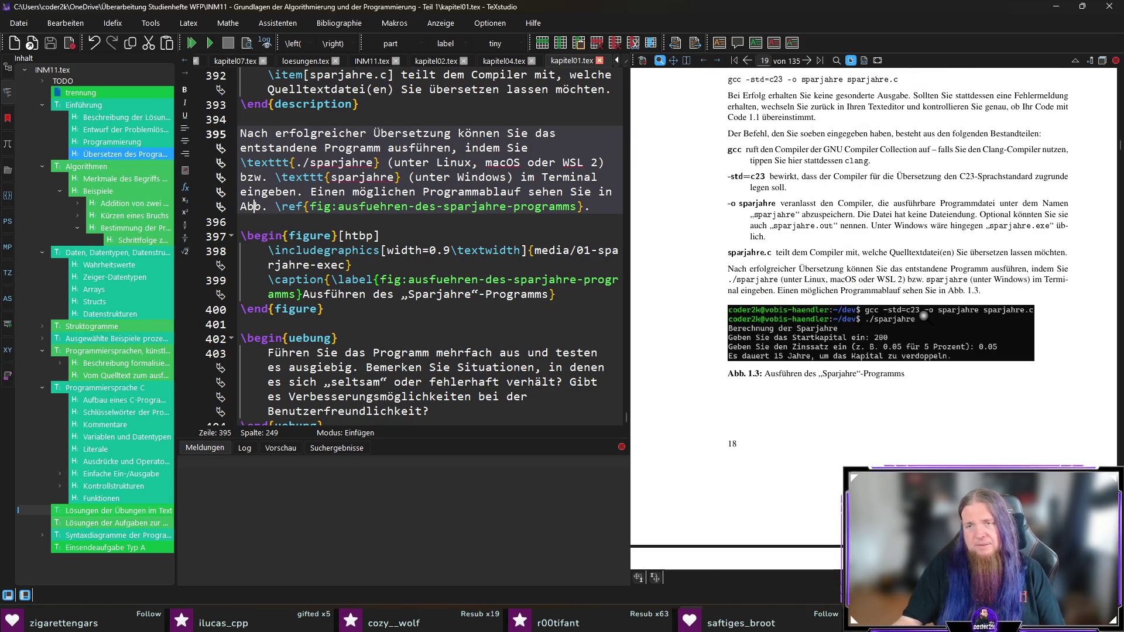
{"action": "scroll", "coordinate": [884, 375], "scroll_direction": "down", "scroll_amount": 3}
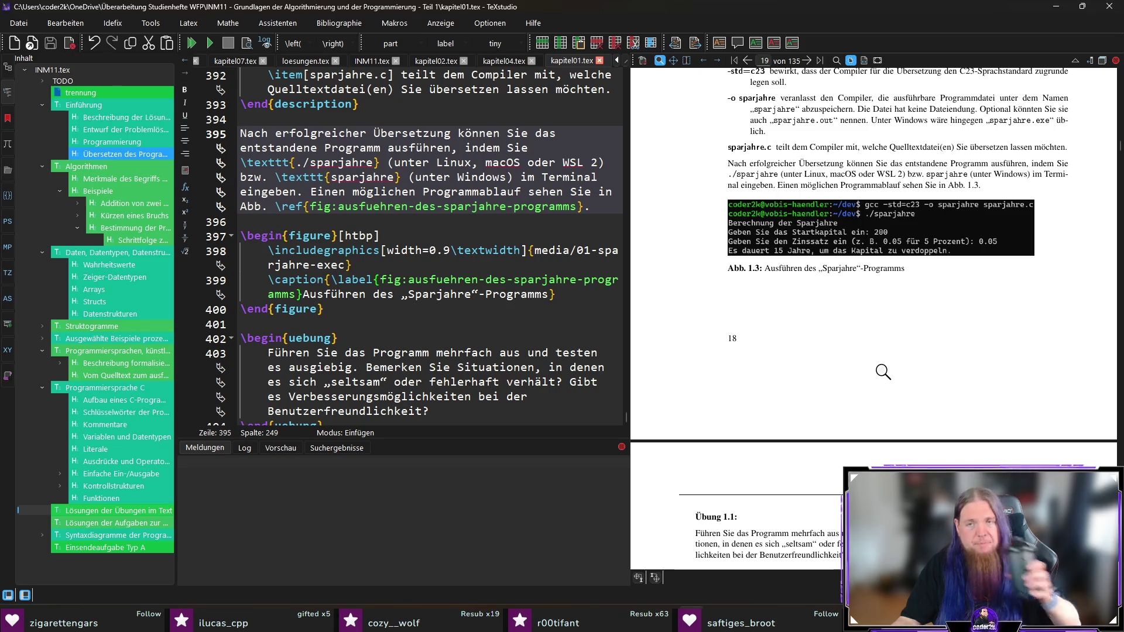
{"action": "scroll", "coordinate": [881, 369], "scroll_direction": "down", "scroll_amount": 6}
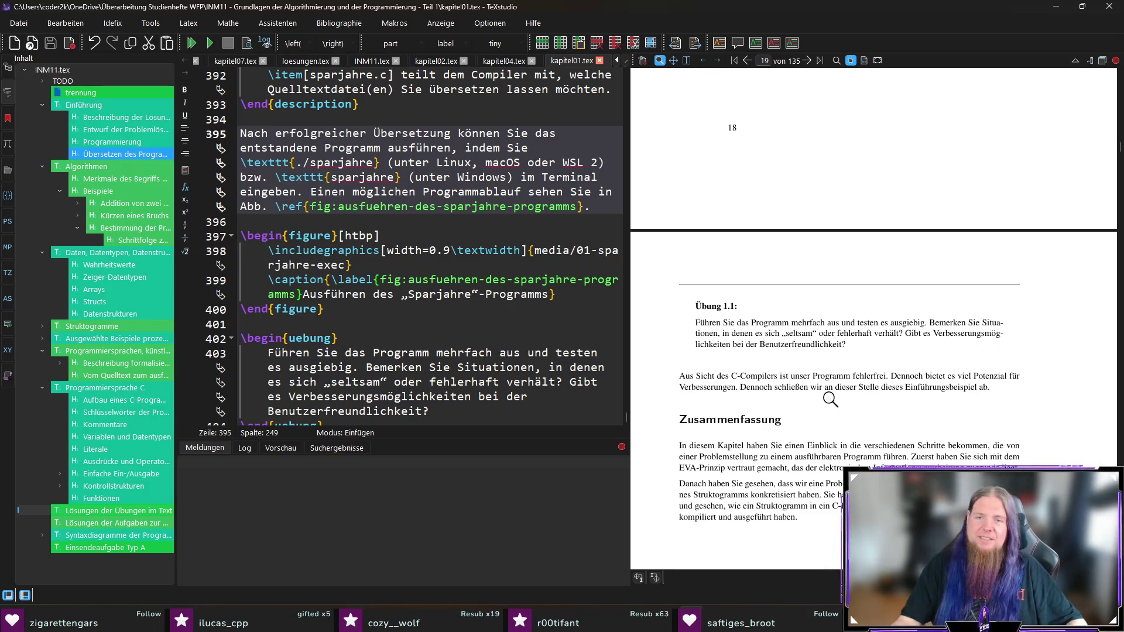
{"action": "left_click", "coordinate": [761, 378], "text": "ctrl"}
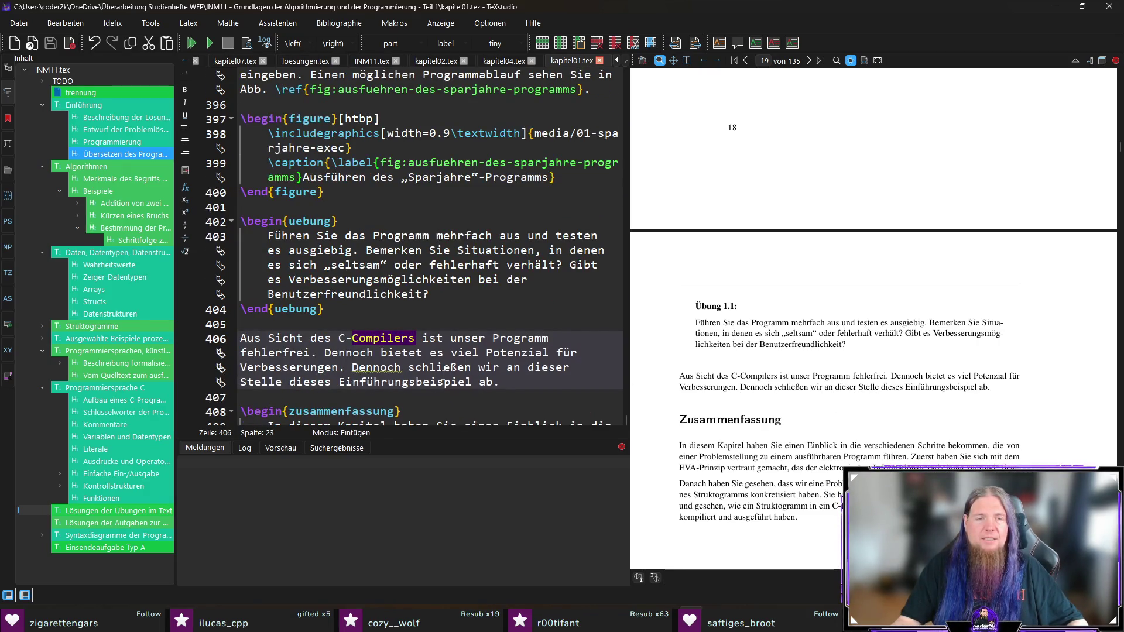
Reword line 406's "Dennoch schließen wir" to "Wir schließen allerdings" and save kapitel01.tex.
{"action": "scroll", "coordinate": [444, 374], "scroll_direction": "down", "scroll_amount": 1}
{"action": "left_click", "coordinate": [367, 321]}
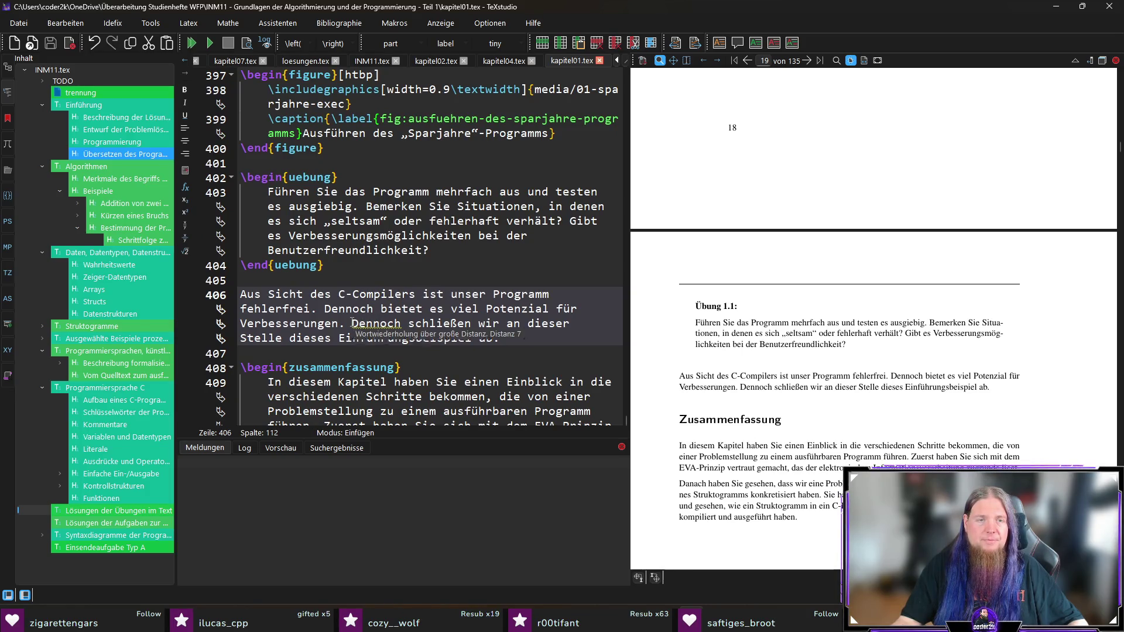
{"action": "left_click", "coordinate": [351, 323]}
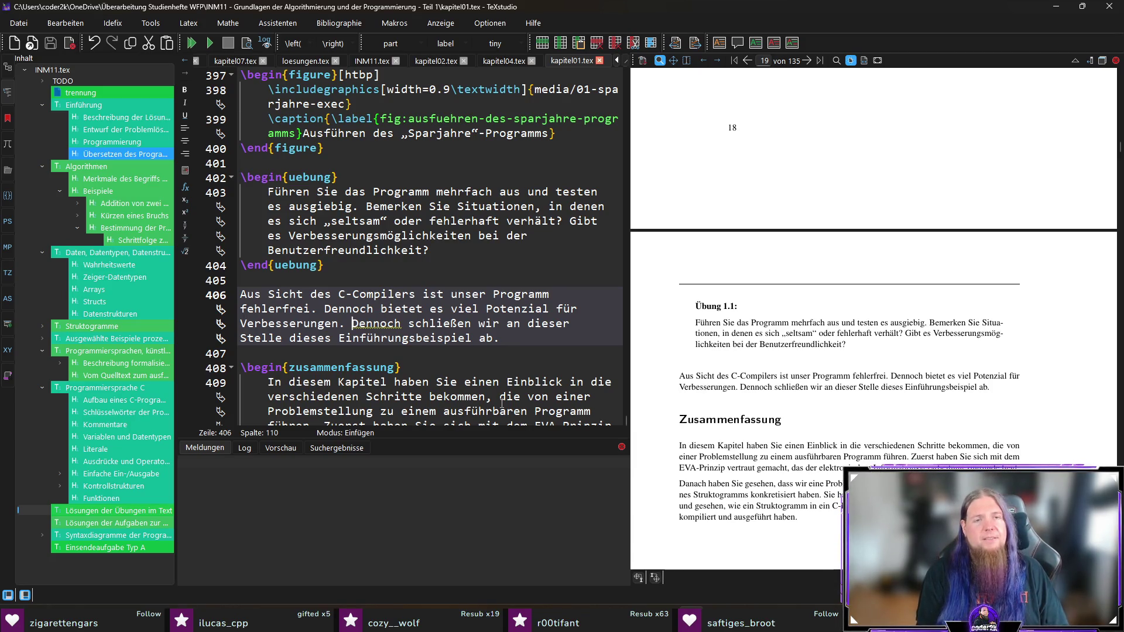
{"action": "key", "text": "Up"}
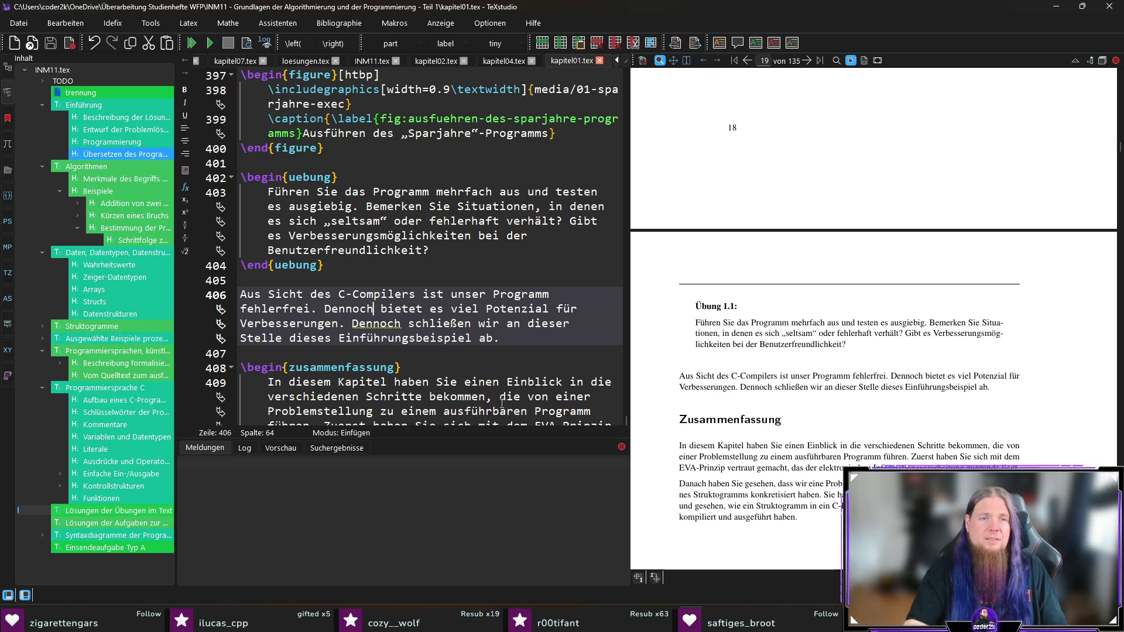
{"action": "key", "text": "Down"}
{"action": "key", "text": "Left"}
{"action": "key", "text": "Left"}
{"action": "key", "text": "Left"}
{"action": "type", "text": "Wir"}
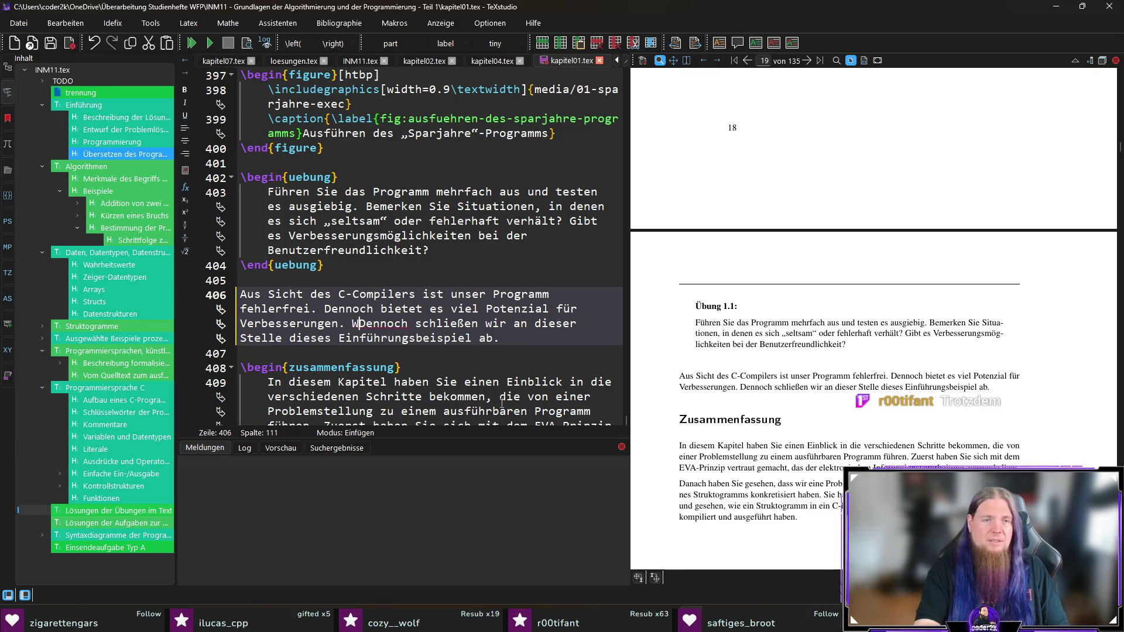
{"action": "key", "text": "ctrl+Delete"}
{"action": "key", "text": "ctrl+Right"}
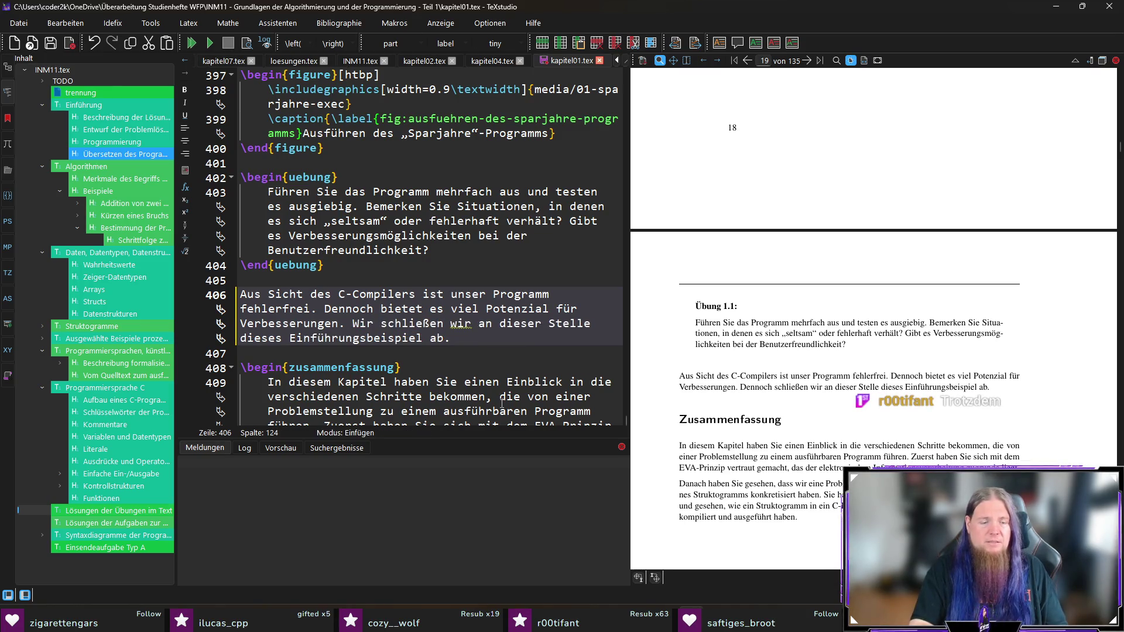
{"action": "type", "text": "allerdings"}
{"action": "key", "text": "ctrl+Delete"}
{"action": "key", "text": "End"}
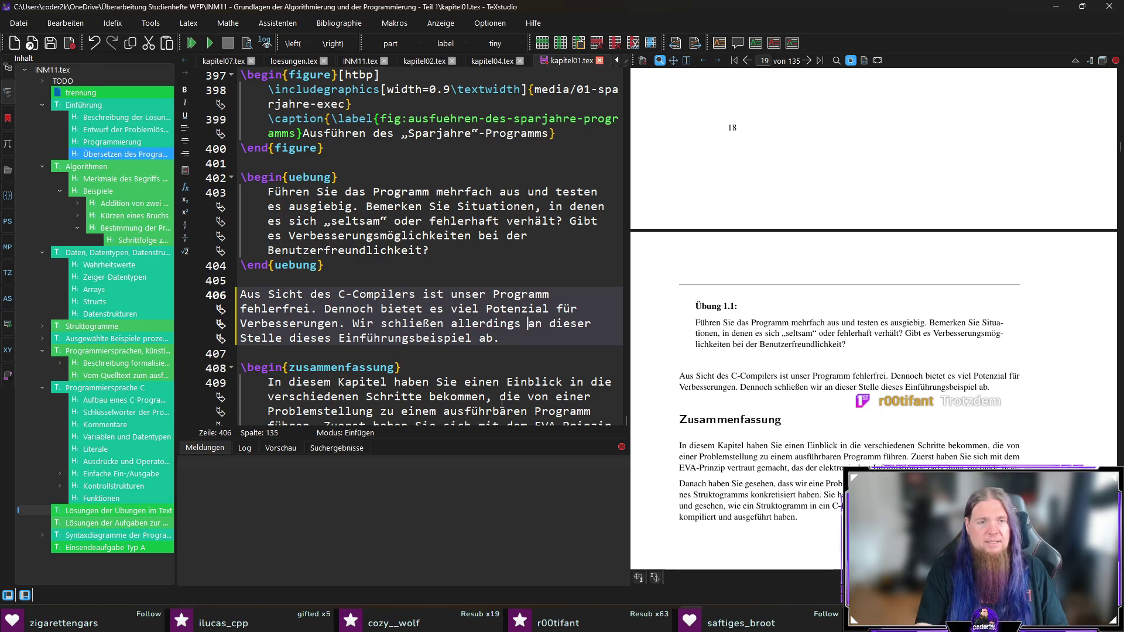
{"action": "key", "text": "ctrl+s"}
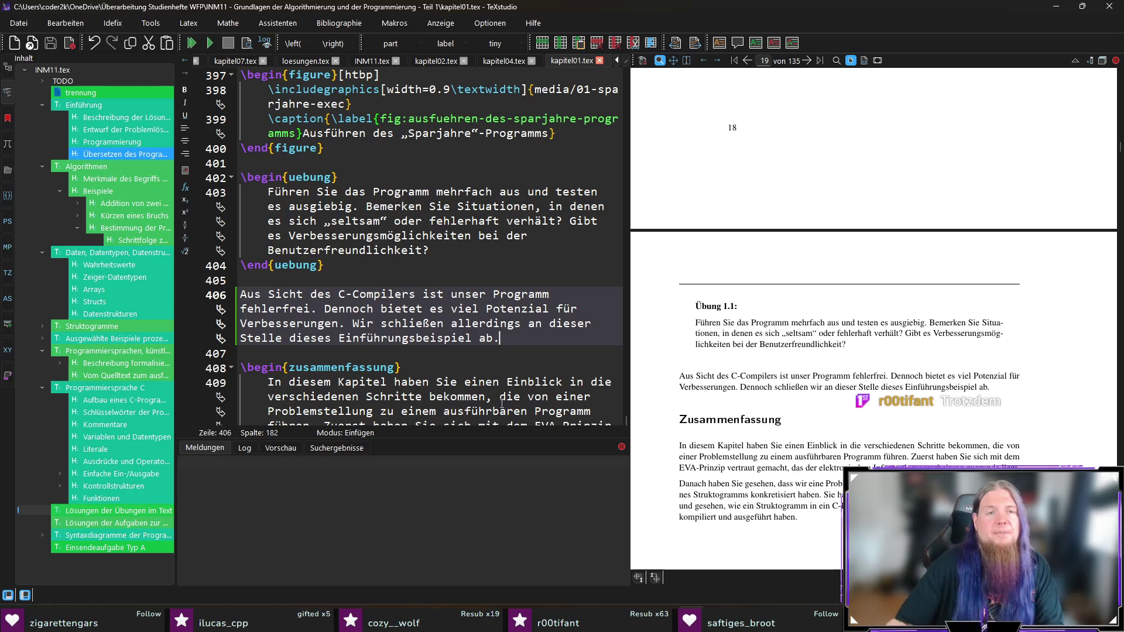
{"action": "scroll", "coordinate": [778, 353], "scroll_direction": "down", "scroll_amount": 3}
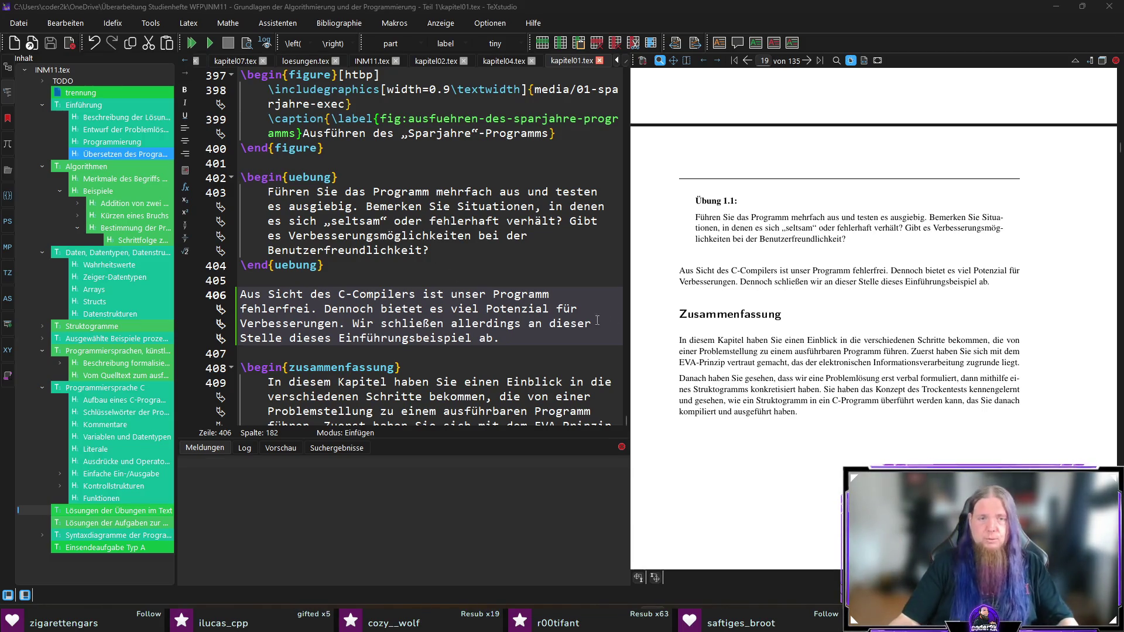
{"action": "left_click", "coordinate": [576, 335]}
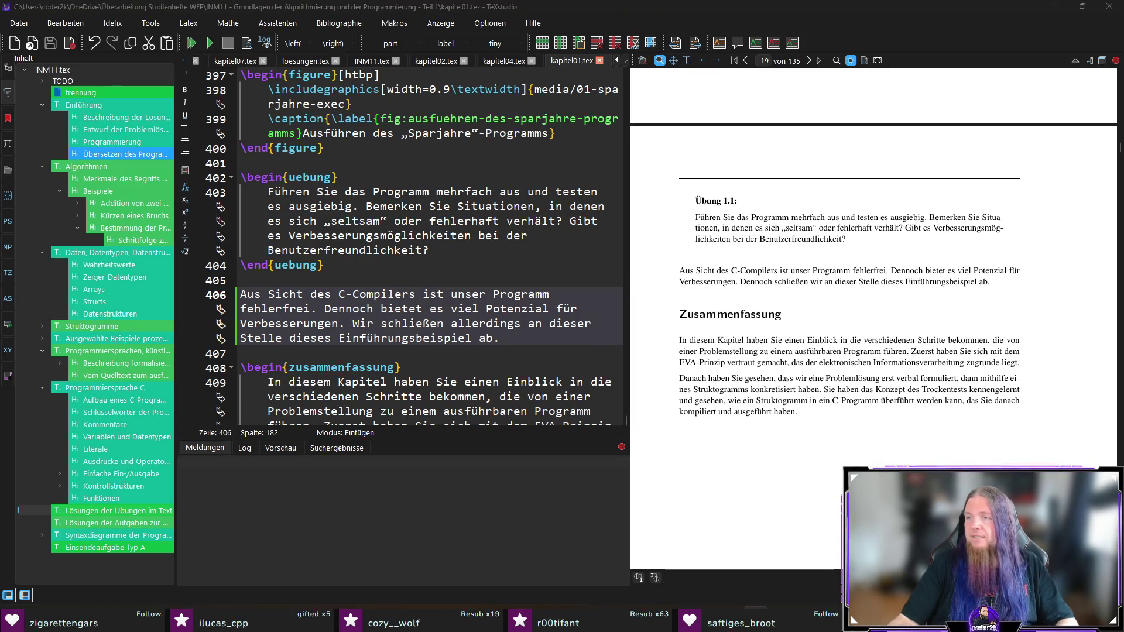
{"action": "key", "text": "alt+Tab"}
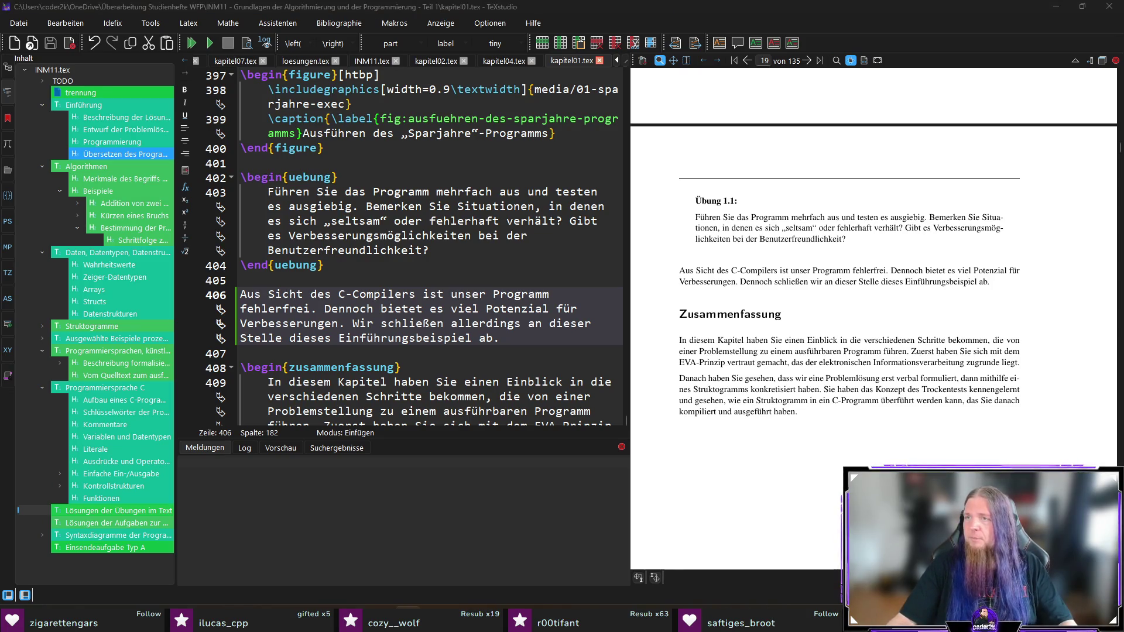